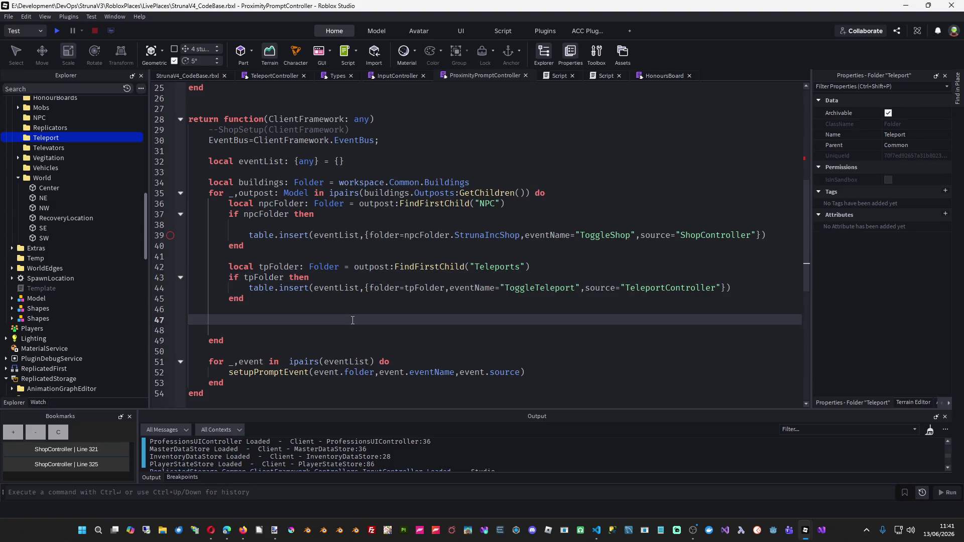
# Save the place, play-test it, clear the Output log, then trigger the teleport prompt with E.
pyautogui.hotkey('ctrl', 's')
pyautogui.click(57, 30)
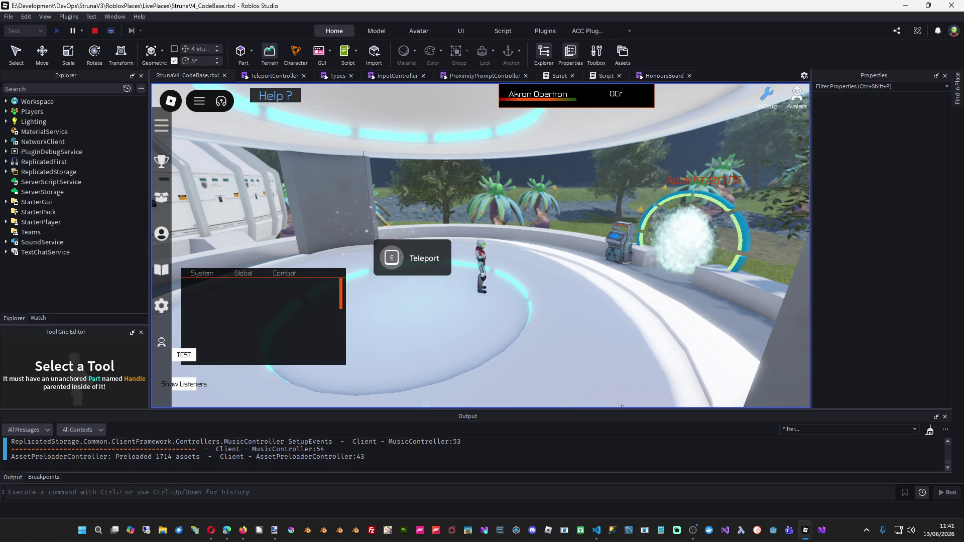
pyautogui.rightClick(623, 457)
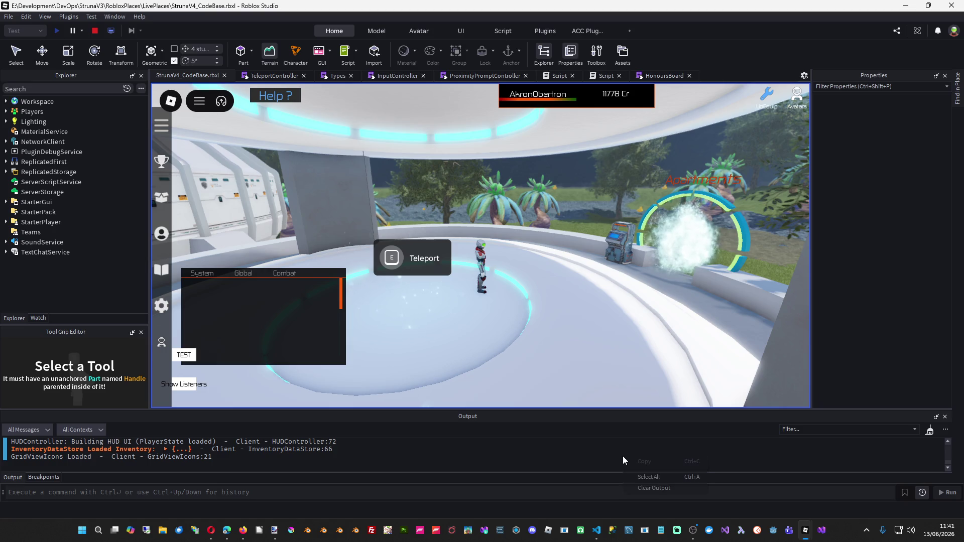
pyautogui.click(667, 488)
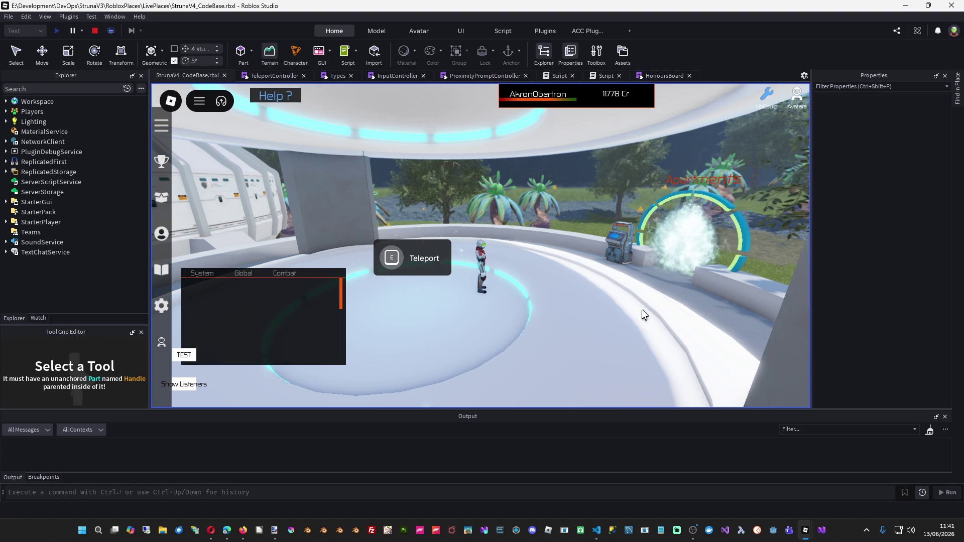
pyautogui.moveTo(532, 308); pyautogui.dragTo(539, 296)
pyautogui.press('e')
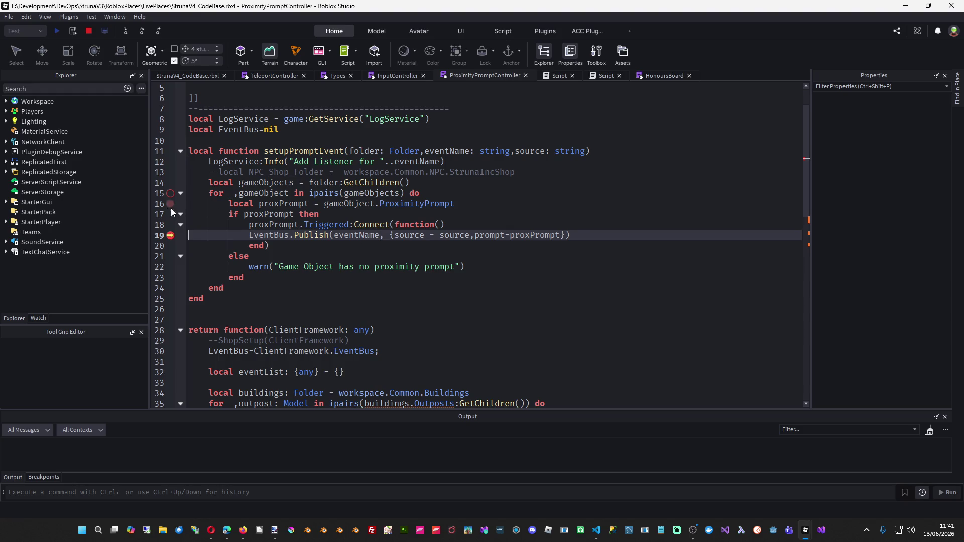
# Resume past the line-19 breakpoint to reach the Teleport menu, then stop the play test.
pyautogui.press('F5')
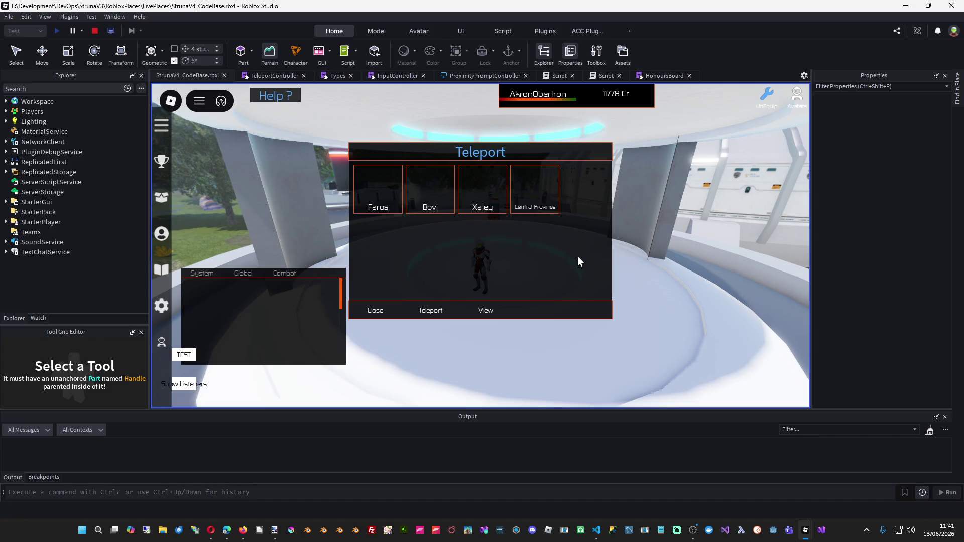
pyautogui.click(94, 31)
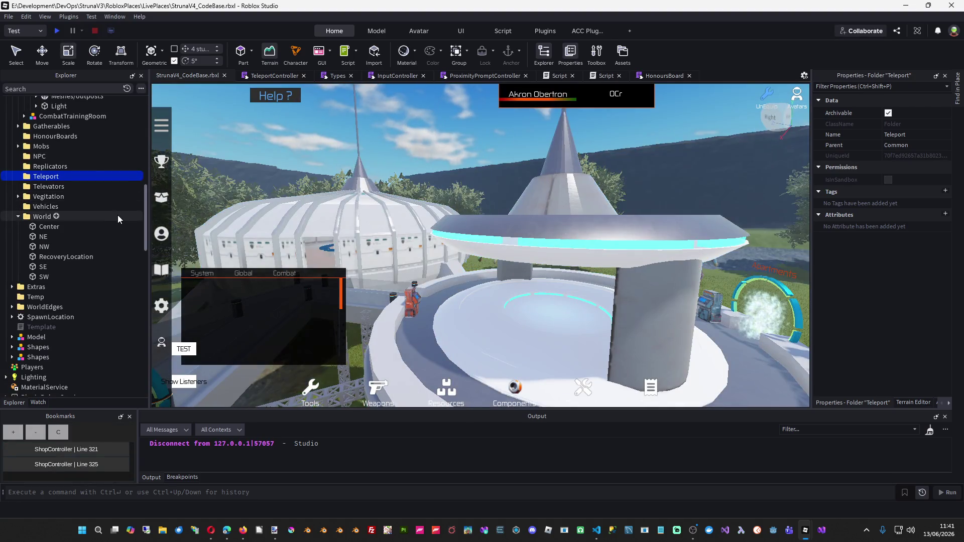
# Collapse and select OutpostWithApartments in Explorer, then switch to the StrunaV4_NewCentralProvince window.
pyautogui.scroll(10, 117, 215)
pyautogui.scroll(2, 116, 215)
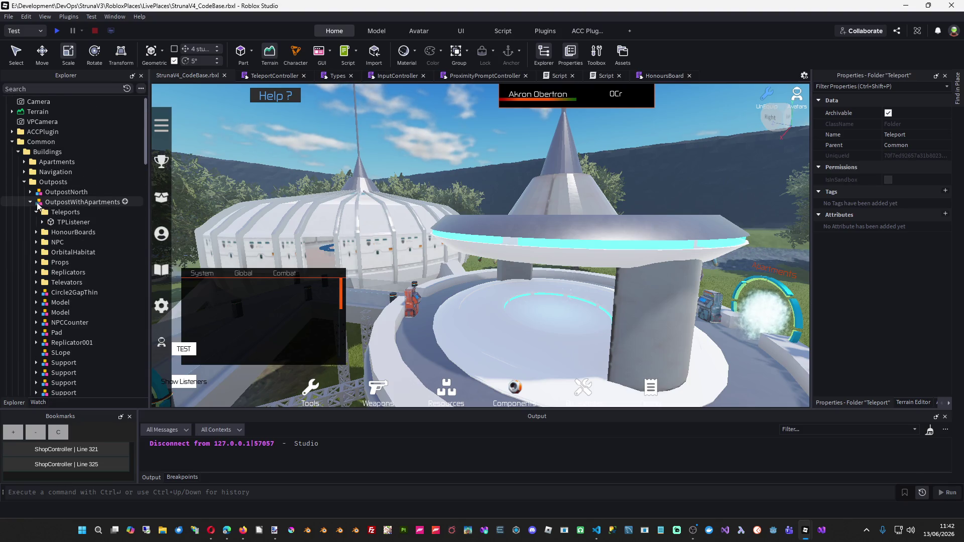
pyautogui.click(30, 203)
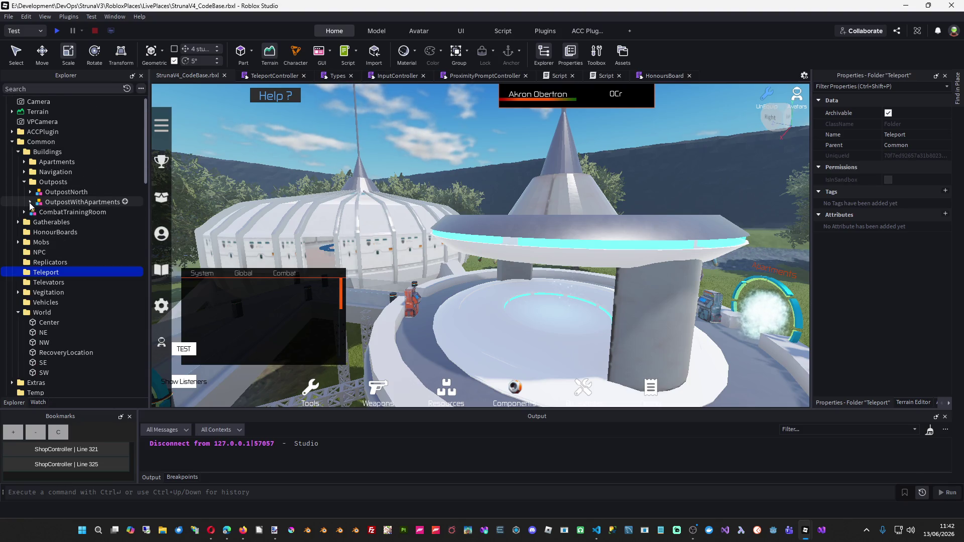
pyautogui.click(83, 203)
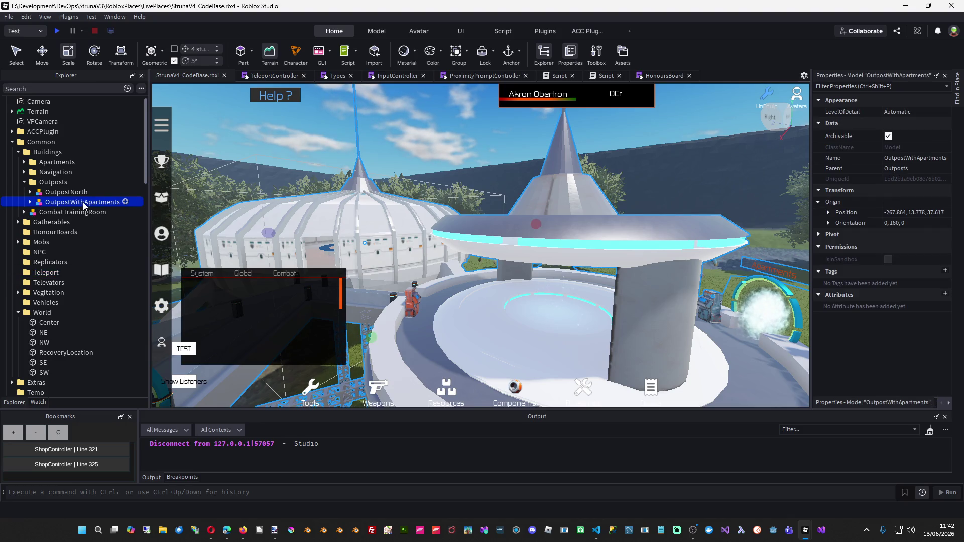
pyautogui.hotkey('alt', 'Tab')
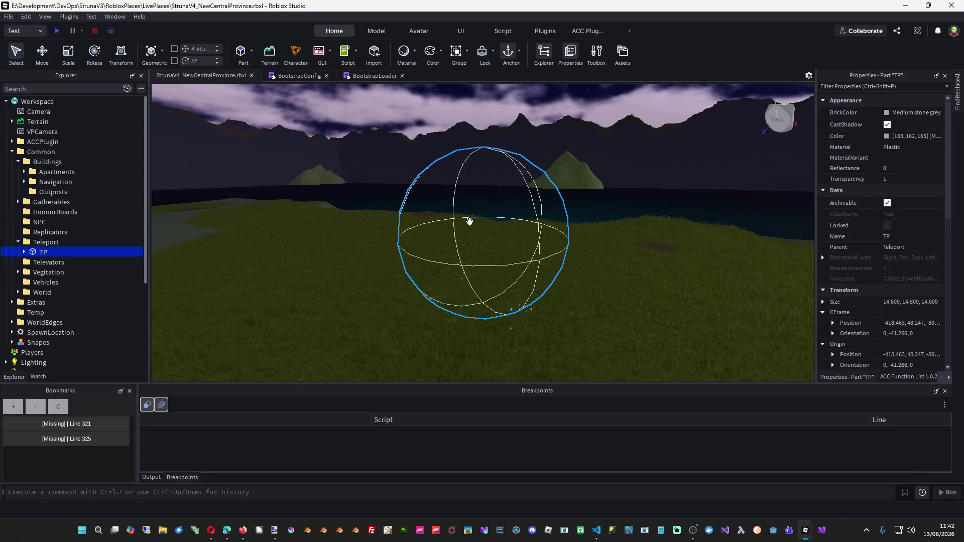
# Delete the TP part and paste OutpostWithApartments into Outposts at its original location.
pyautogui.click(46, 242)
pyautogui.click(43, 252)
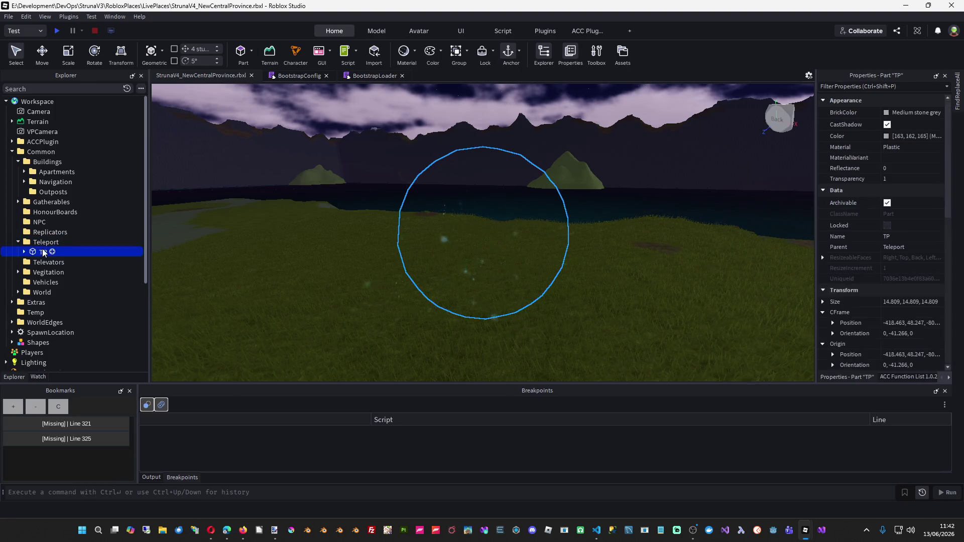
pyautogui.press('Delete')
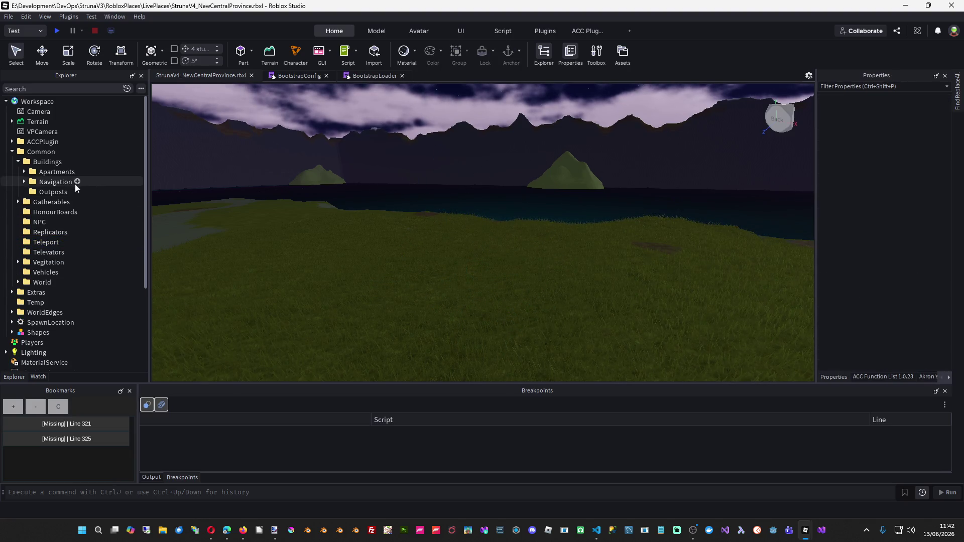
pyautogui.click(46, 192)
pyautogui.rightClick(46, 192)
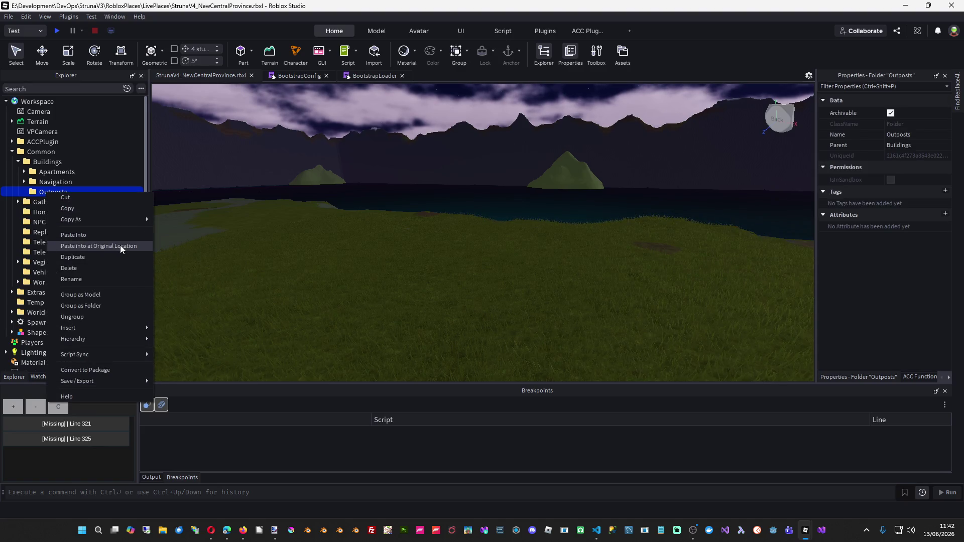
pyautogui.click(121, 247)
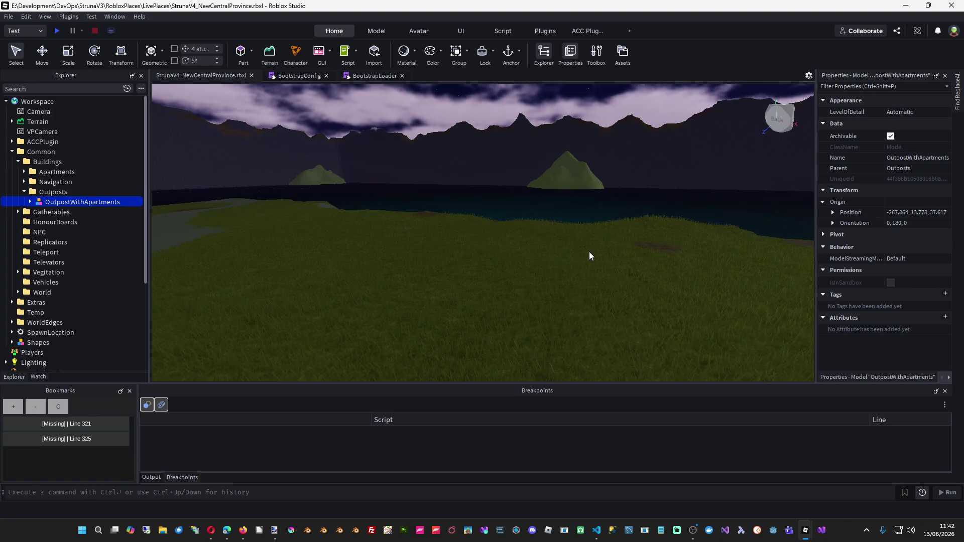
# Reposition the outpost with the Move tool, sliding it toward the camera and along its depth.
pyautogui.press('f')
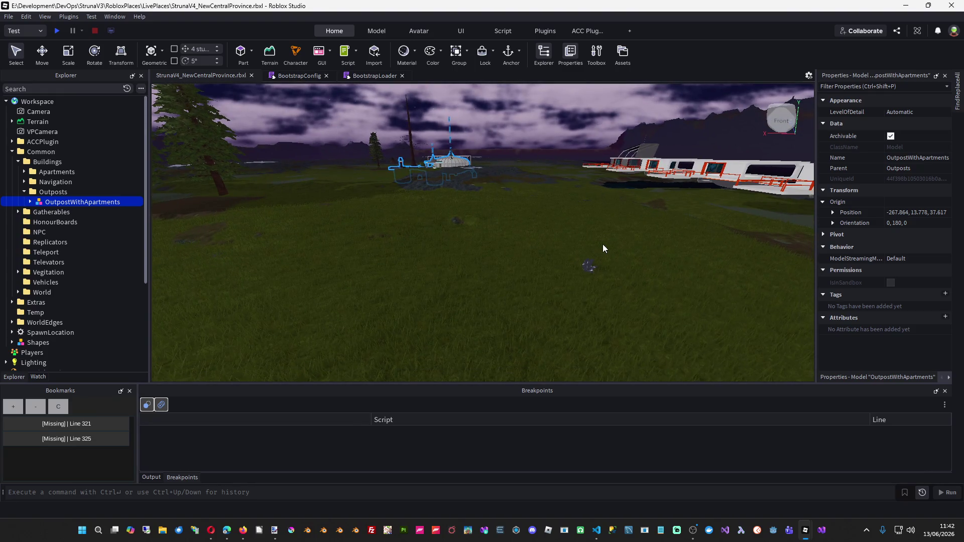
pyautogui.hotkey('ctrl', '2')
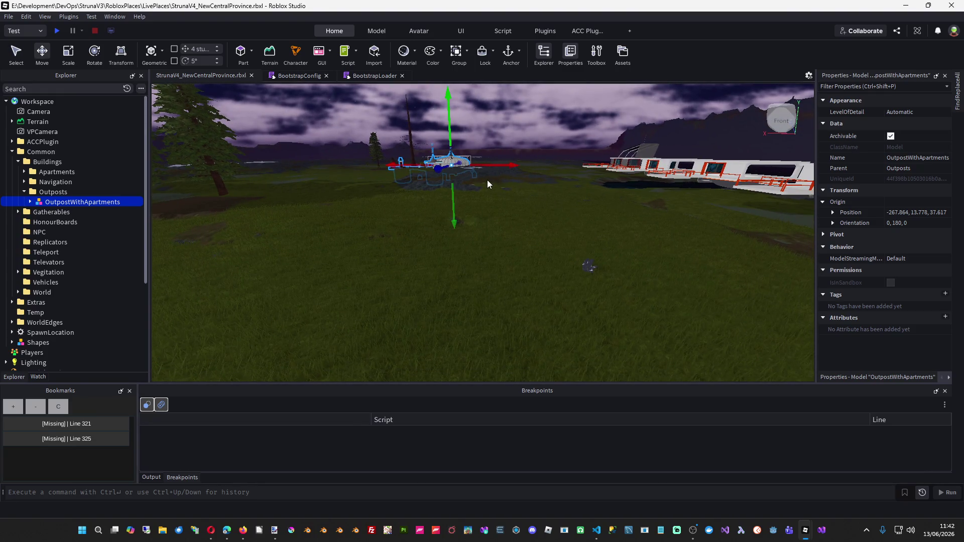
pyautogui.moveTo(441, 173)
pyautogui.mouseDown()
pyautogui.moveTo(254, 290)
pyautogui.moveTo(215, 300)
pyautogui.mouseUp()
pyautogui.press('f')
pyautogui.moveTo(422, 217)
pyautogui.mouseDown()
pyautogui.moveTo(402, 233)
pyautogui.moveTo(498, 231)
pyautogui.moveTo(458, 232)
pyautogui.moveTo(475, 146)
pyautogui.moveTo(475, 181)
pyautogui.moveTo(474, 171)
pyautogui.mouseUp()
# Check the outpost now sits above the grass and save the place.
pyautogui.scroll(3, 595, 216)
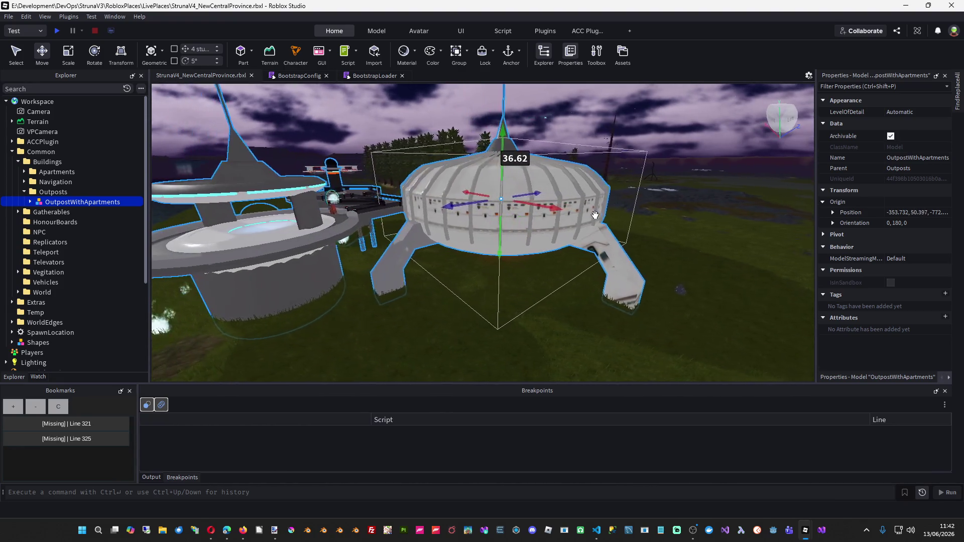
pyautogui.press('a')
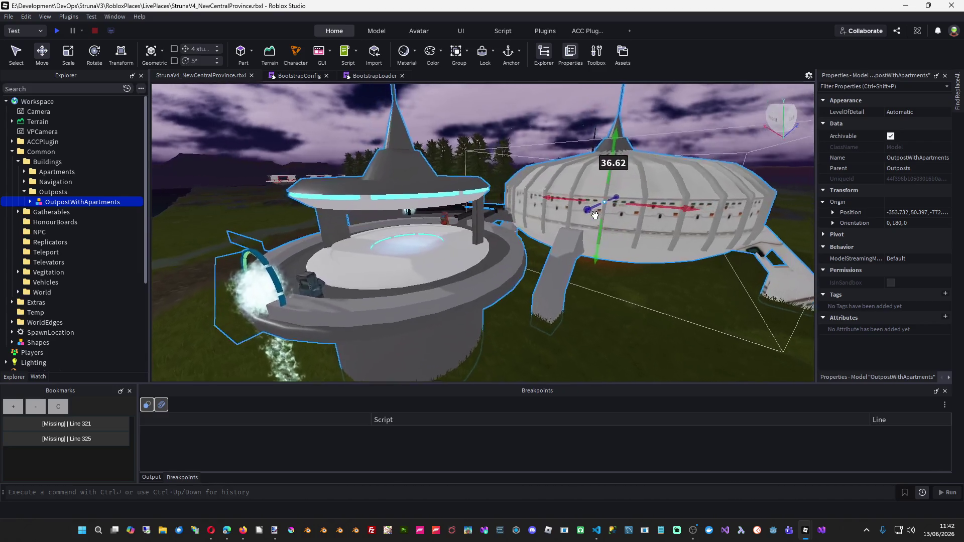
pyautogui.press('a')
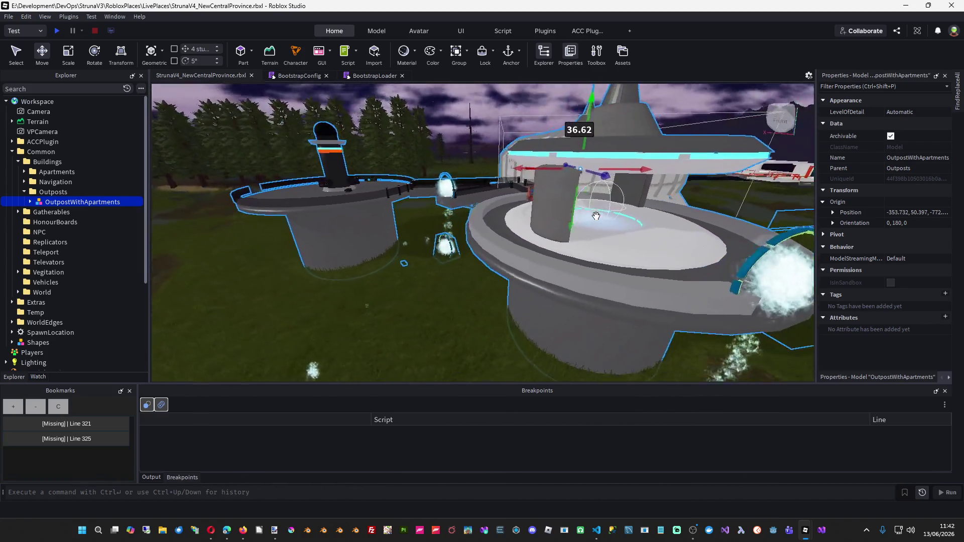
pyautogui.press('q')
pyautogui.moveTo(595, 215); pyautogui.dragTo(595, 215)
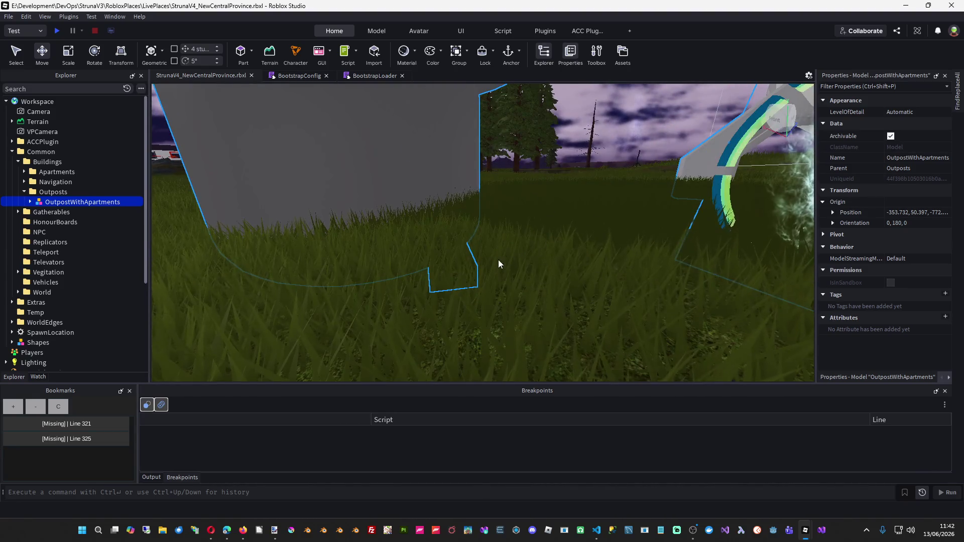
pyautogui.press('f')
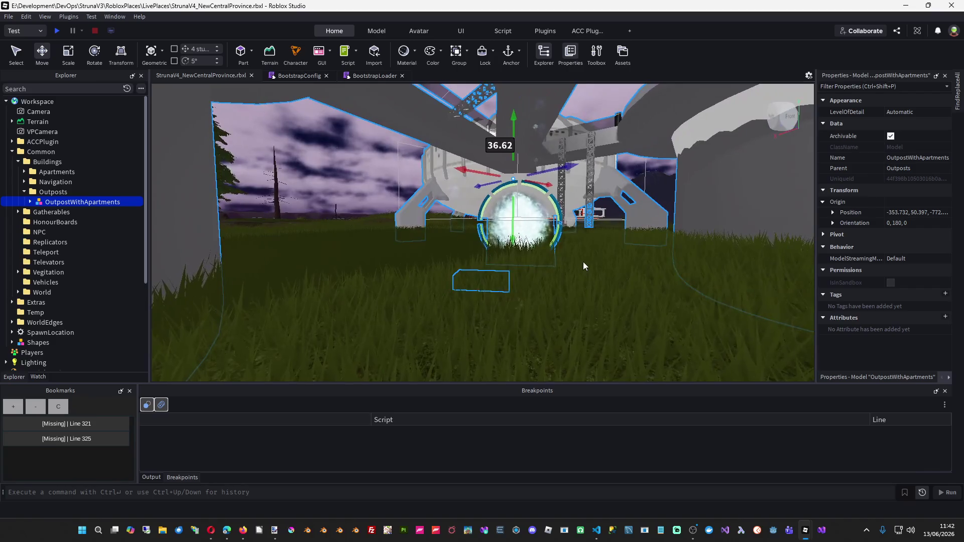
pyautogui.press('s')
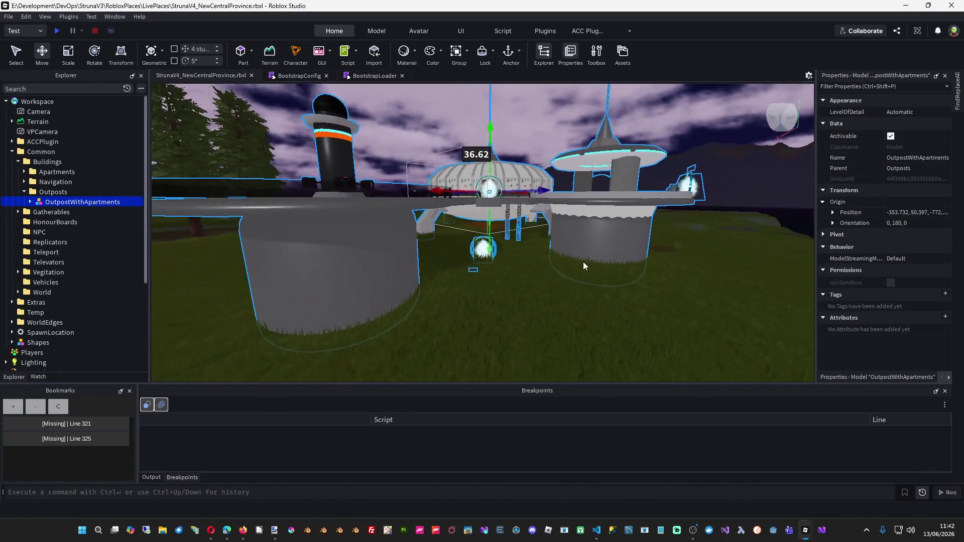
pyautogui.scroll(-5, 583, 261)
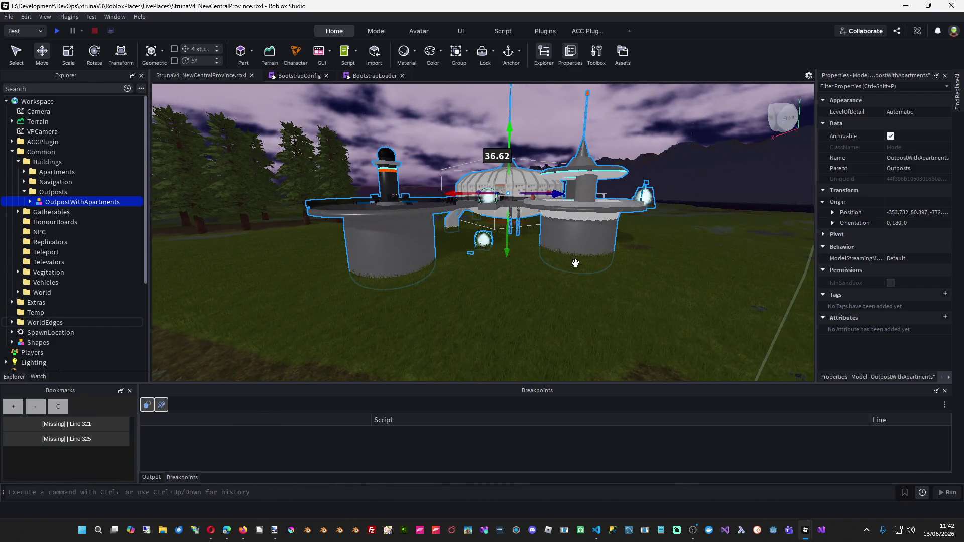
pyautogui.hotkey('ctrl', 's')
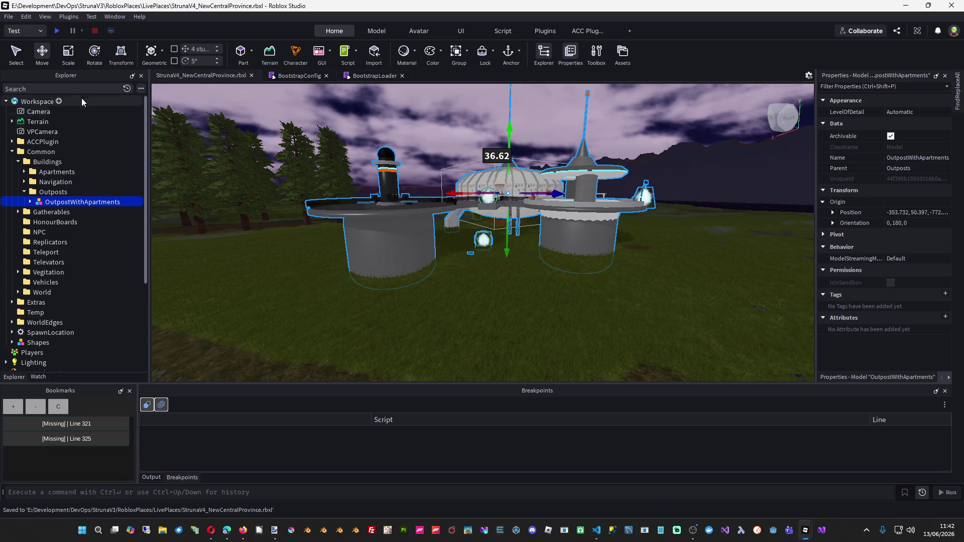
pyautogui.click(7, 16)
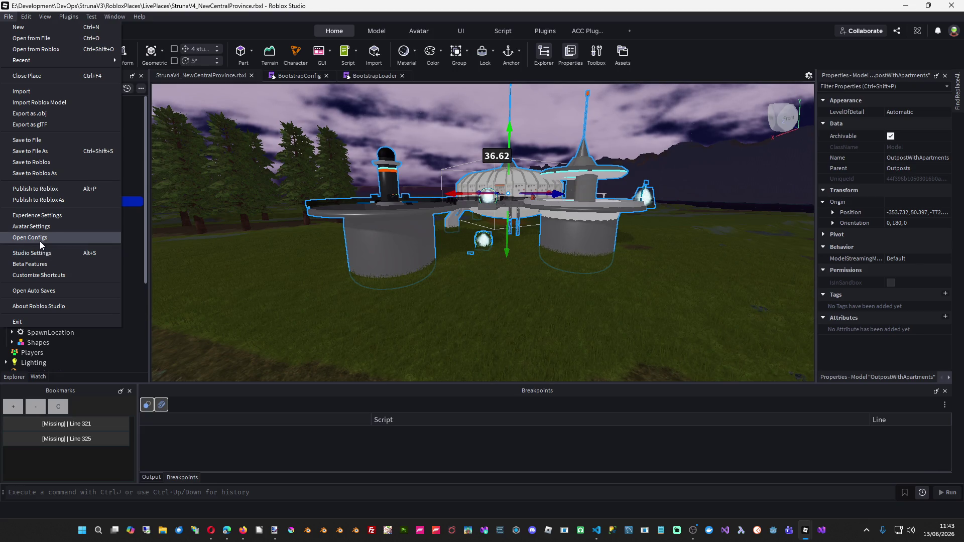
# Publish over Central Province in Struna Inc's Struna v4 Alpha, granting all asset permissions.
pyautogui.click(50, 199)
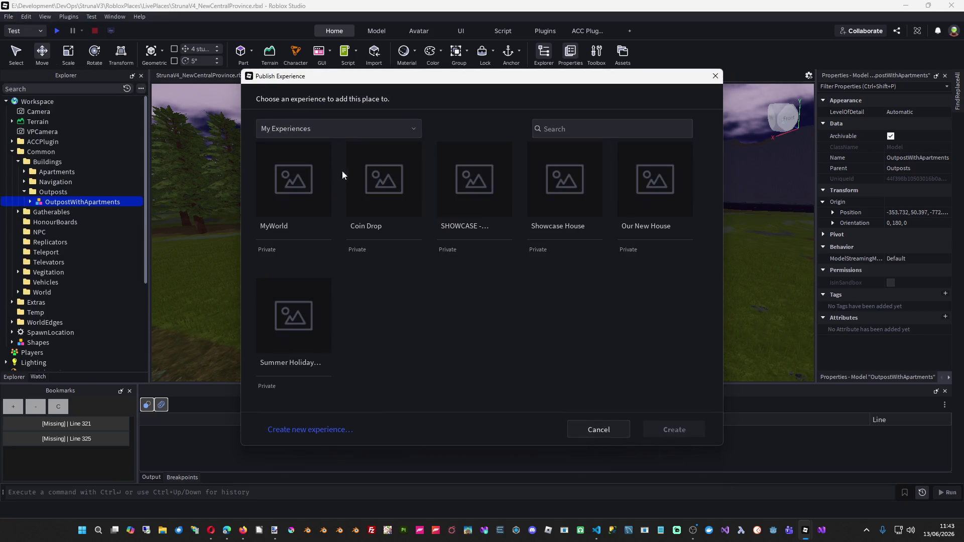
pyautogui.click(351, 130)
pyautogui.click(287, 210)
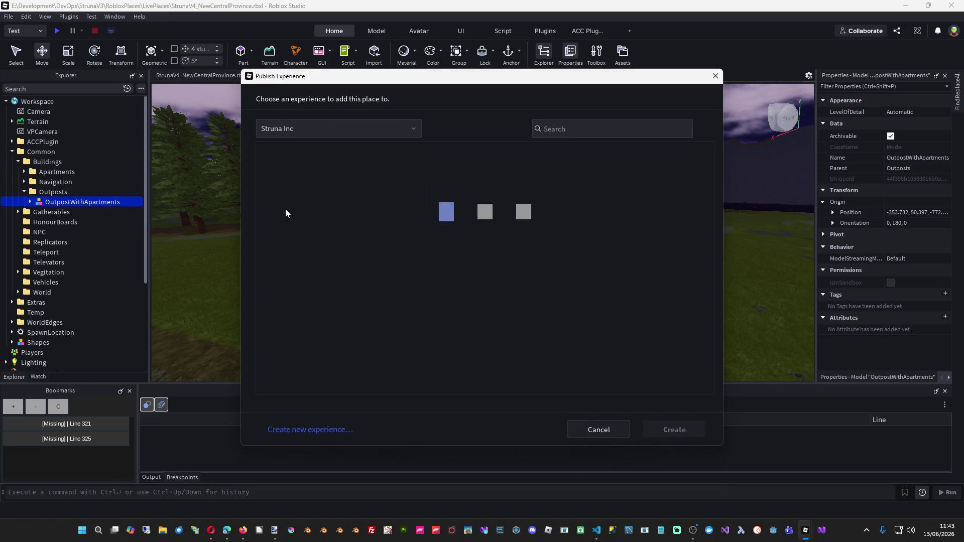
pyautogui.click(569, 183)
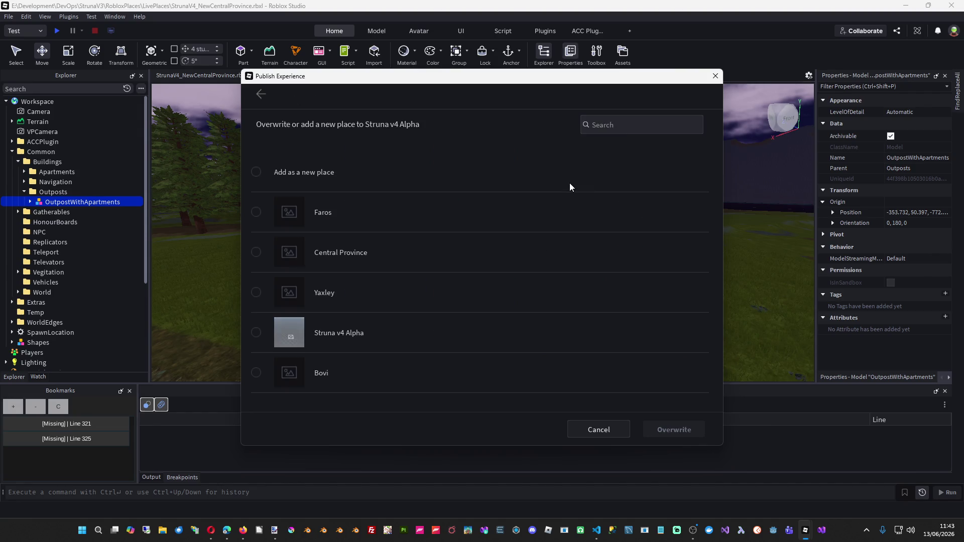
pyautogui.click(256, 252)
pyautogui.click(695, 432)
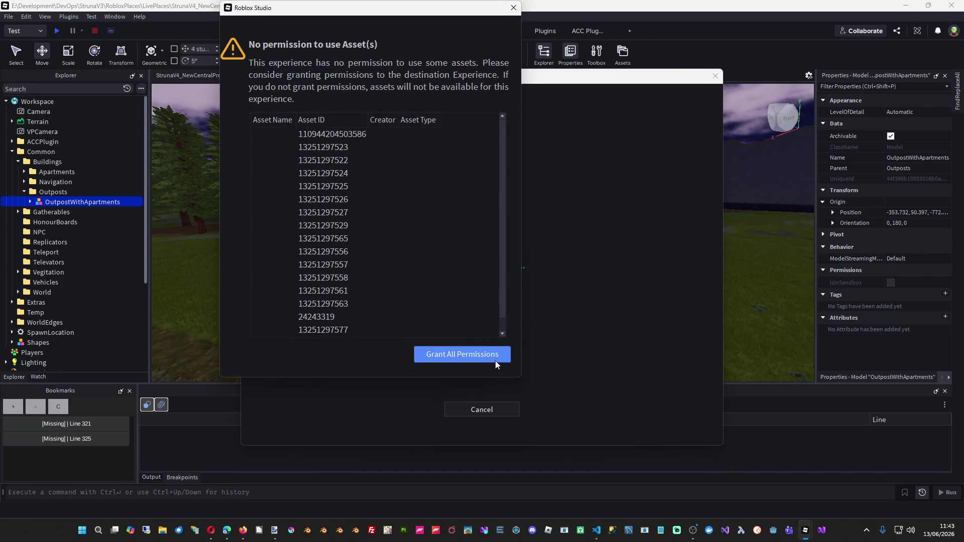
pyautogui.click(497, 355)
pyautogui.click(493, 294)
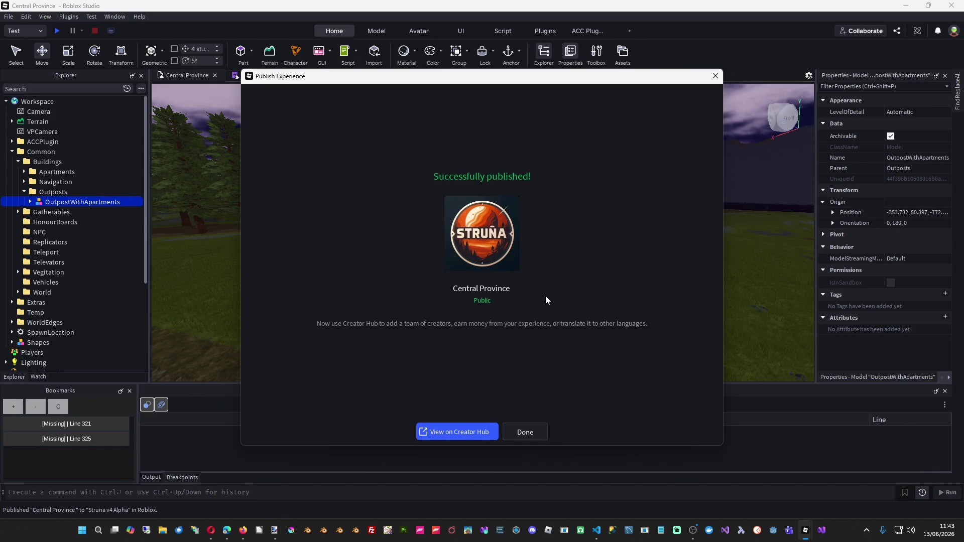
pyautogui.click(531, 430)
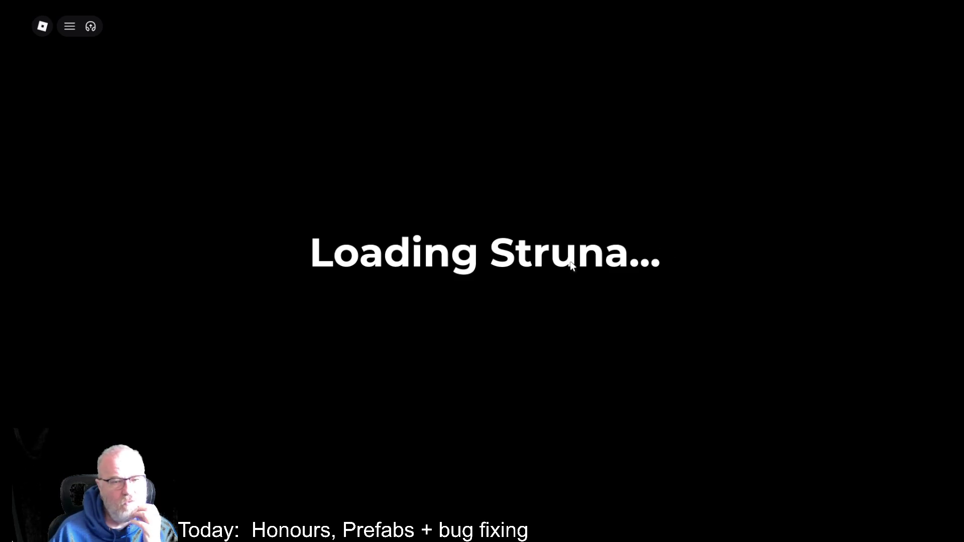
# Open the Developer Console with F9 to watch the client startup log.
pyautogui.press('F9')
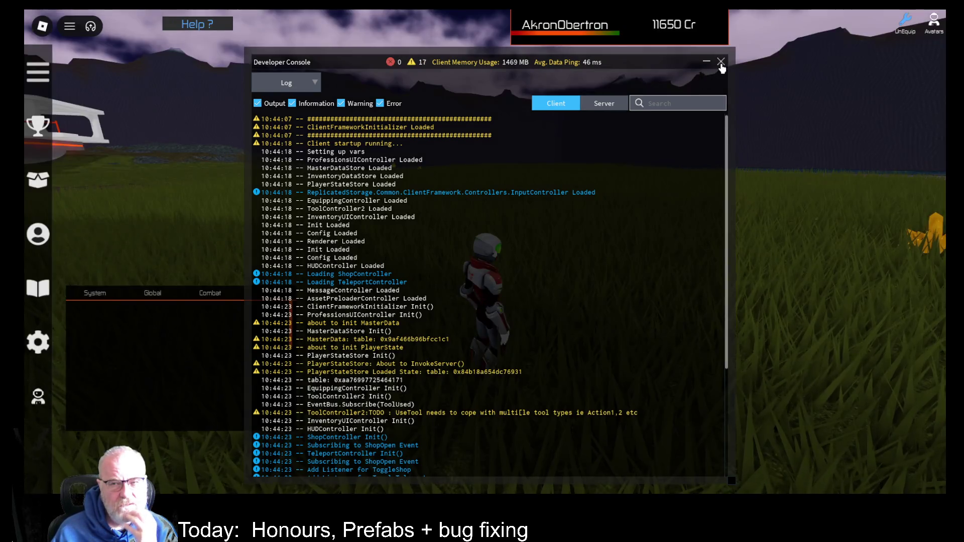
# Close the console and run the character under the ship into the portal to the station.
pyautogui.click(721, 61)
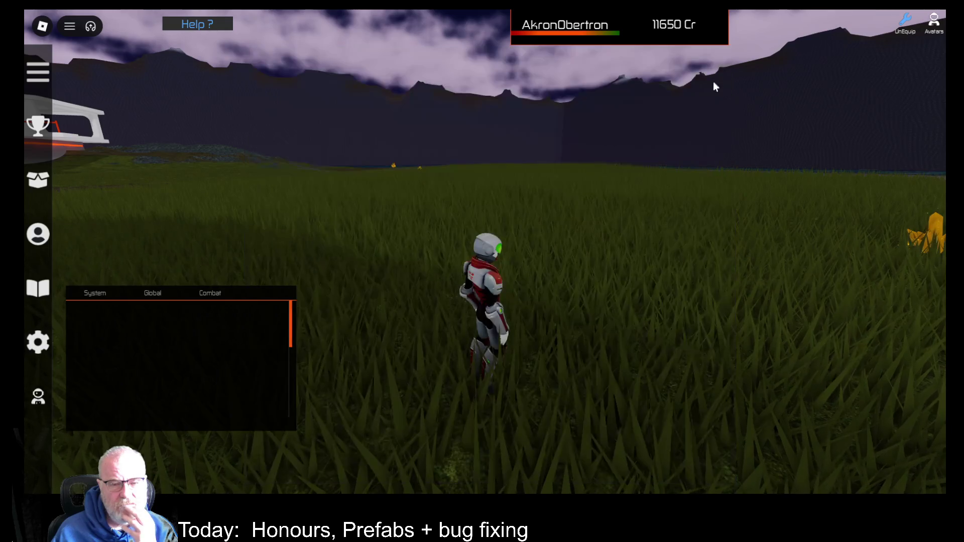
pyautogui.press('a')
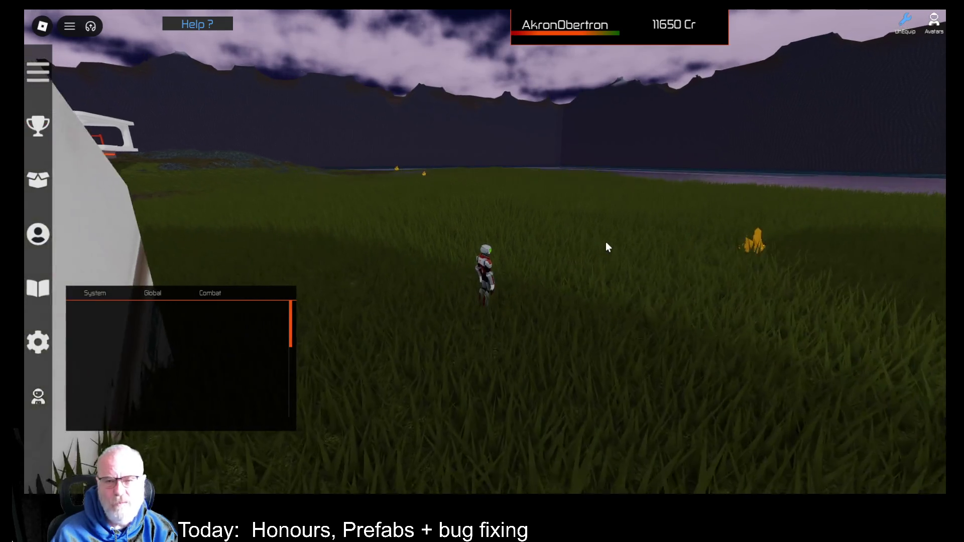
pyautogui.press('a')
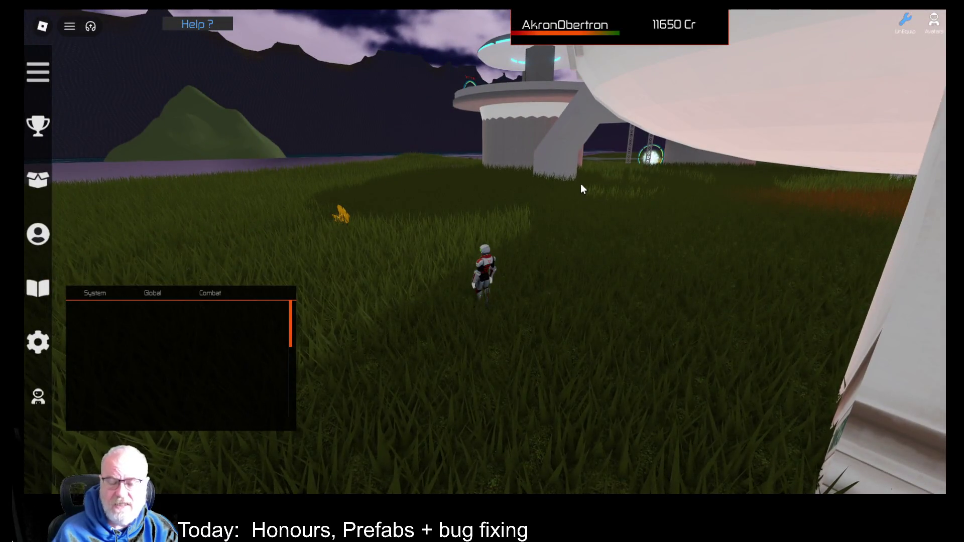
pyautogui.press('a')
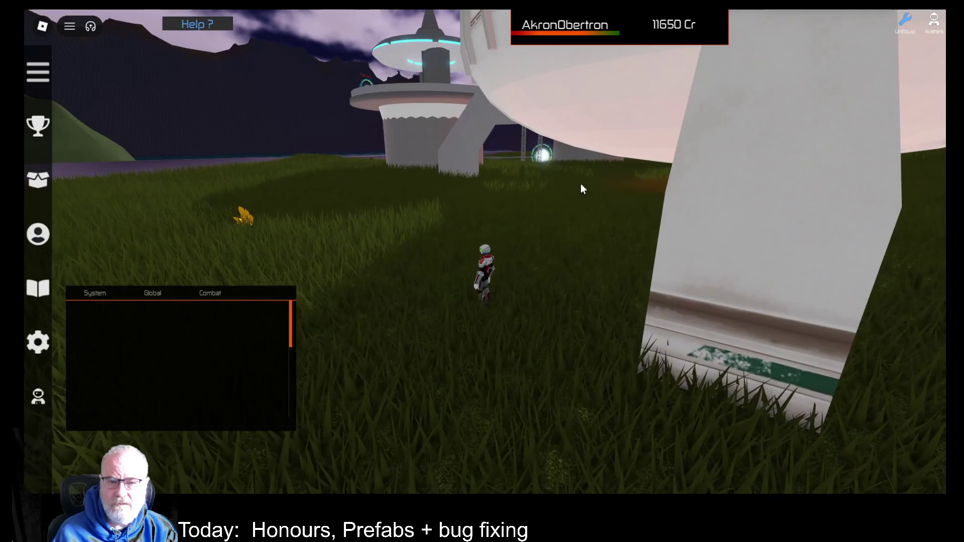
pyautogui.press('s')
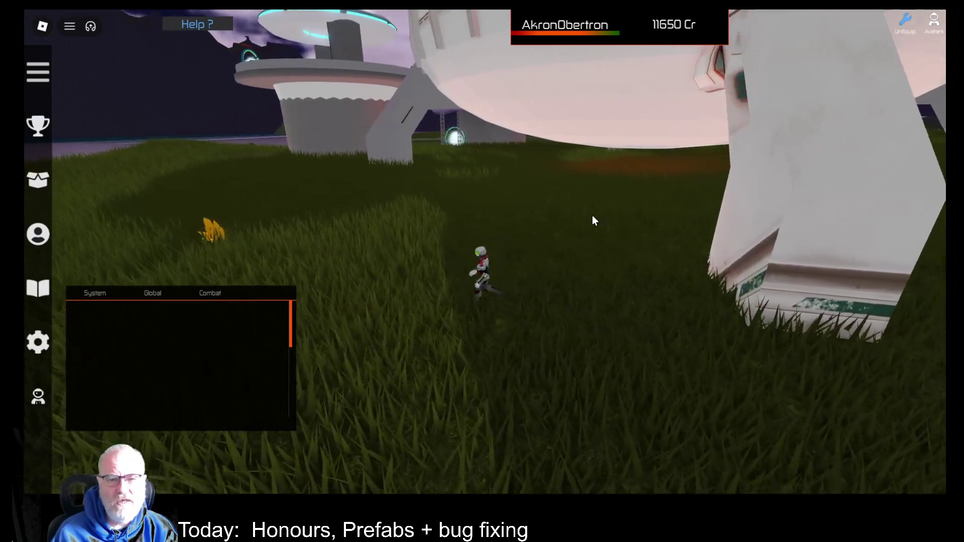
pyautogui.press('w')
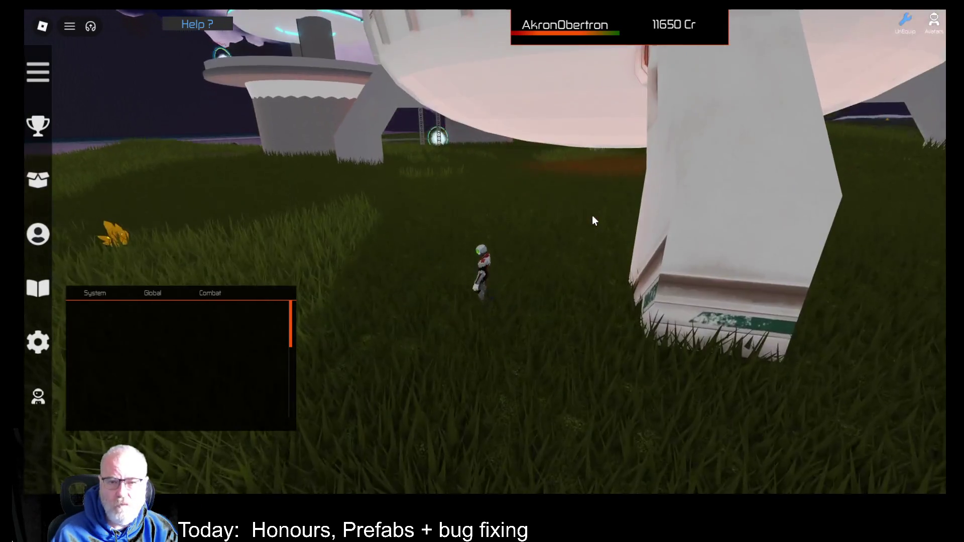
pyautogui.press('w')
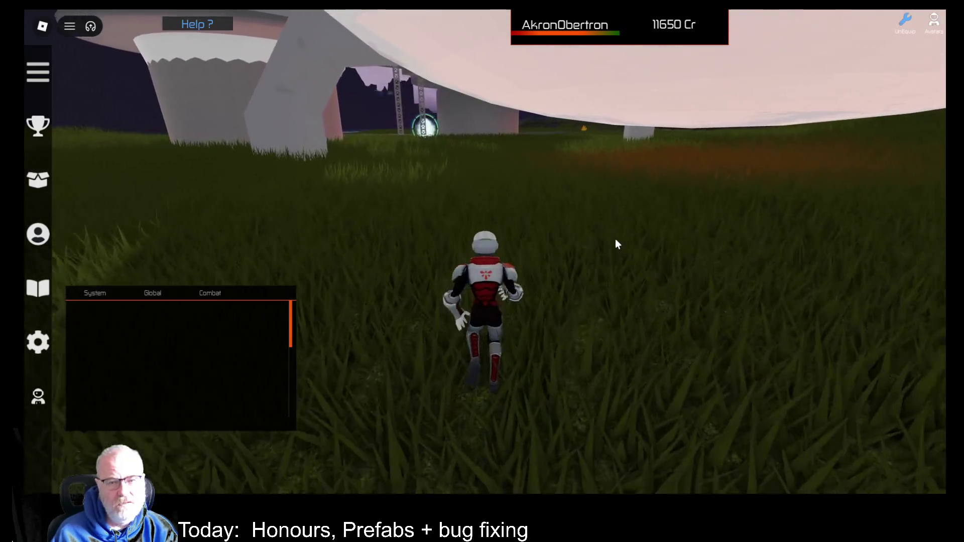
pyautogui.press('w')
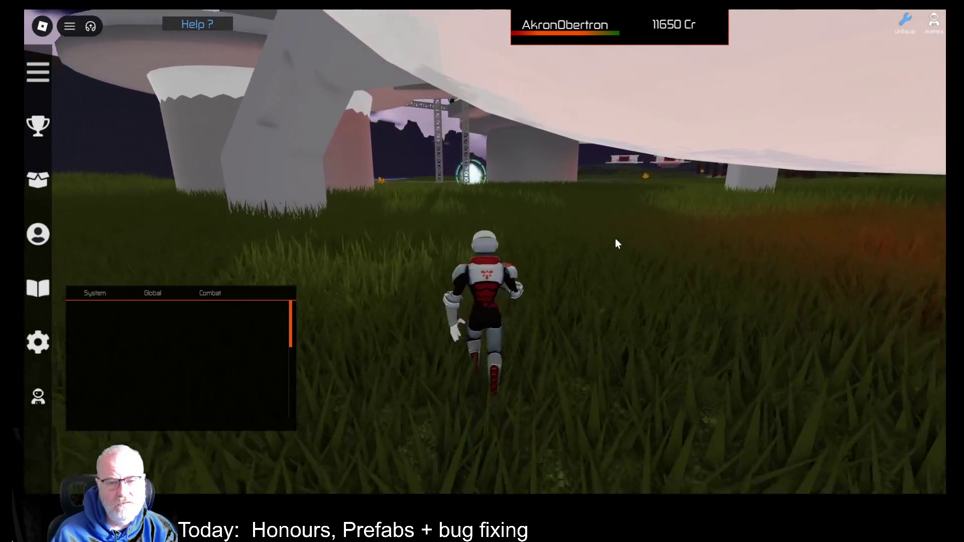
pyautogui.press('w')
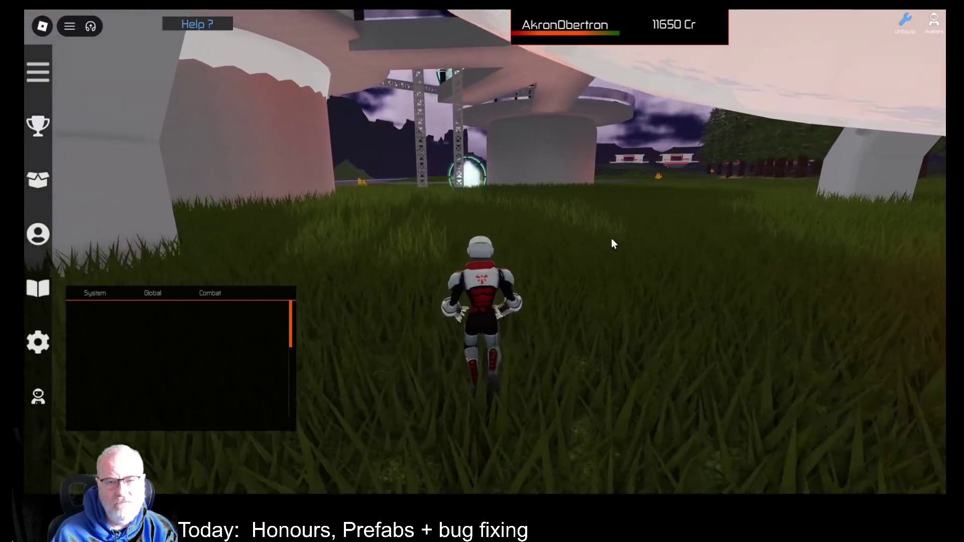
pyautogui.press('w')
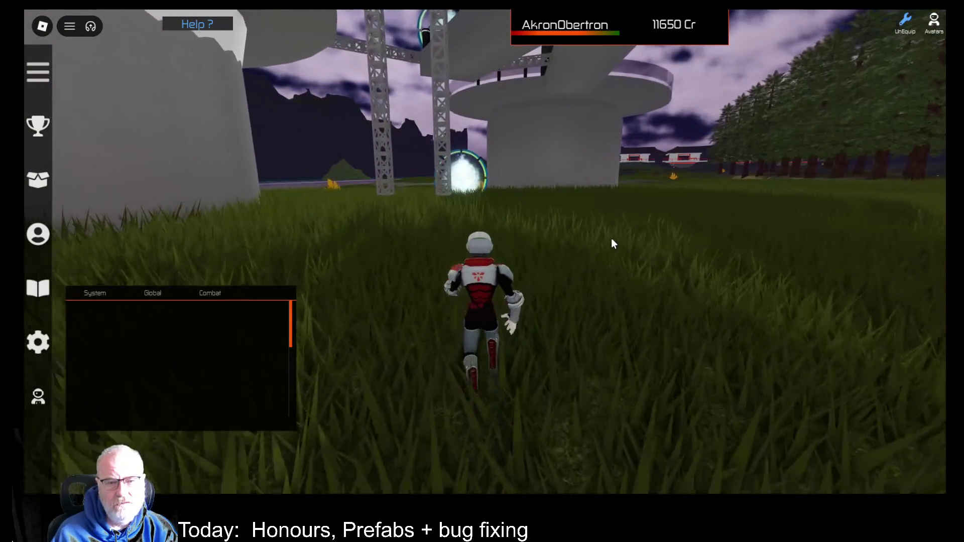
pyautogui.press('w')
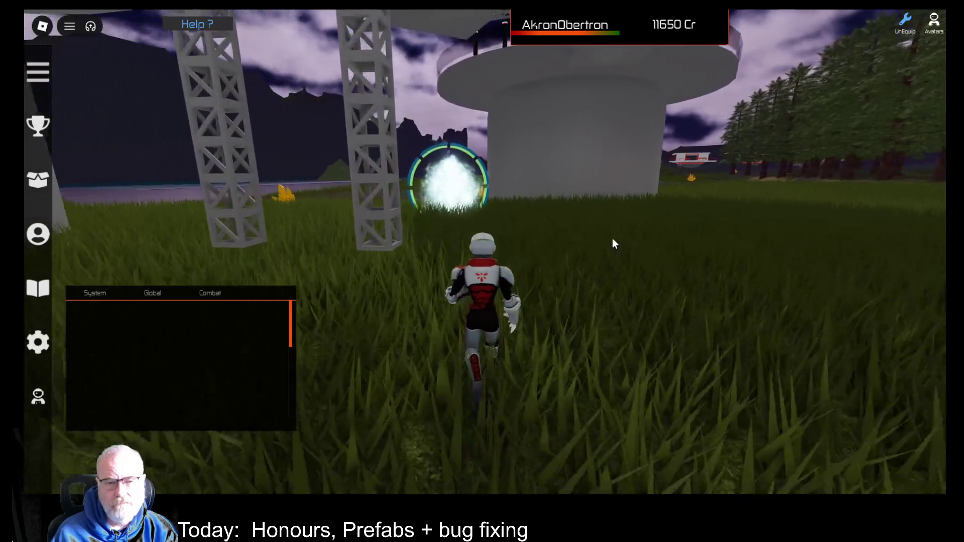
pyautogui.press('w')
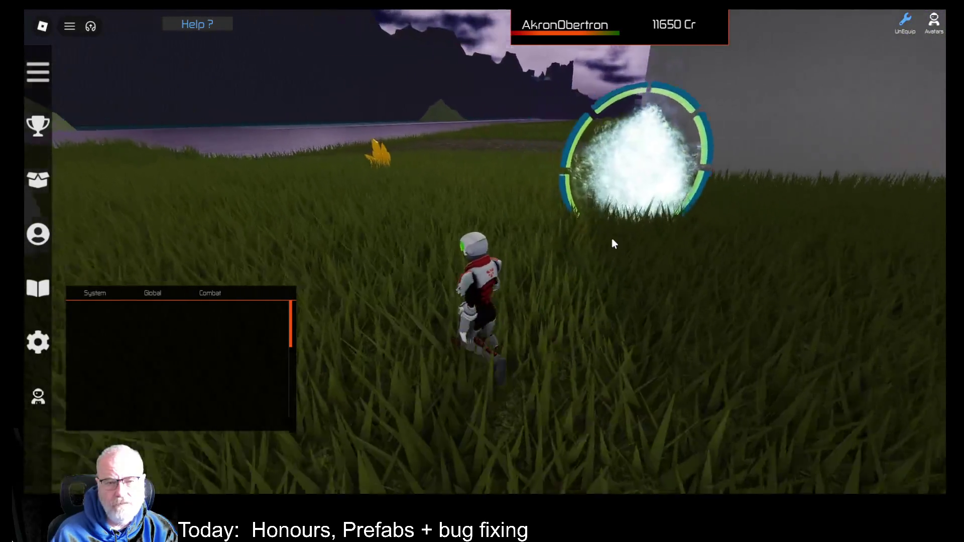
pyautogui.press('w')
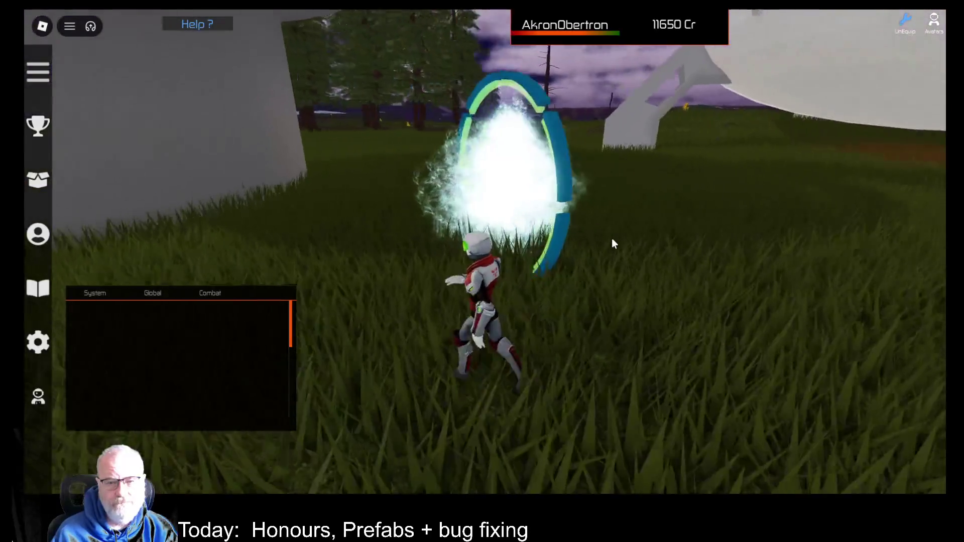
pyautogui.press('w')
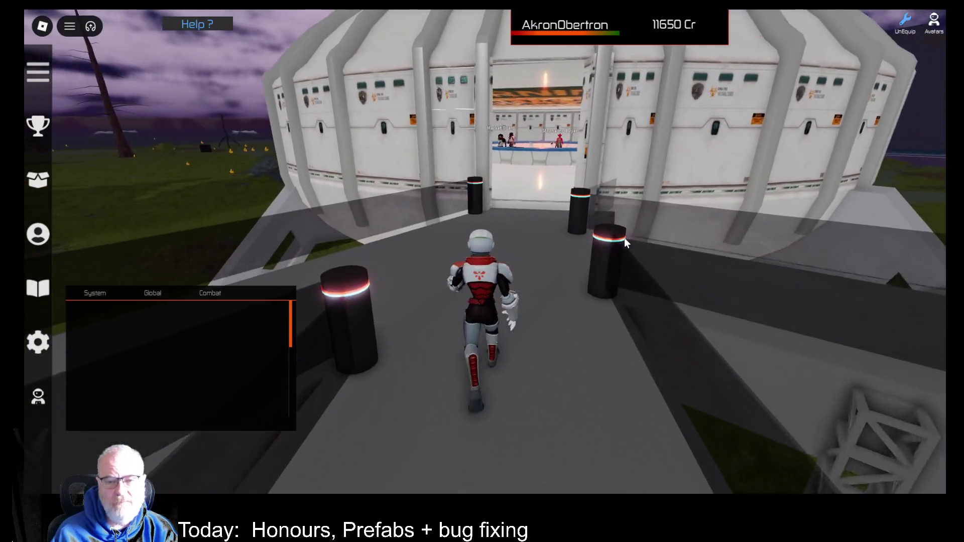
# Run to the market hall counter, open the Struna Shop, and close it.
pyautogui.press('w')
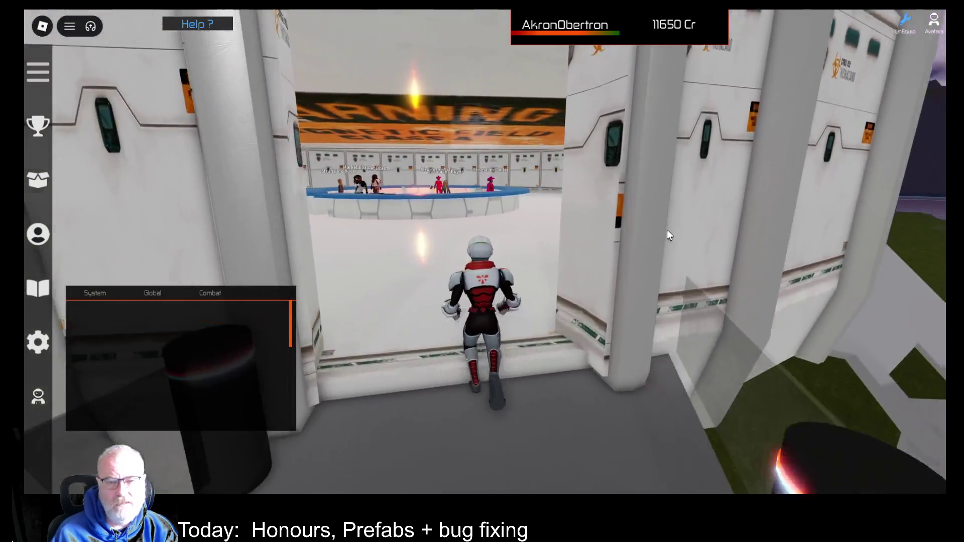
pyautogui.press('w')
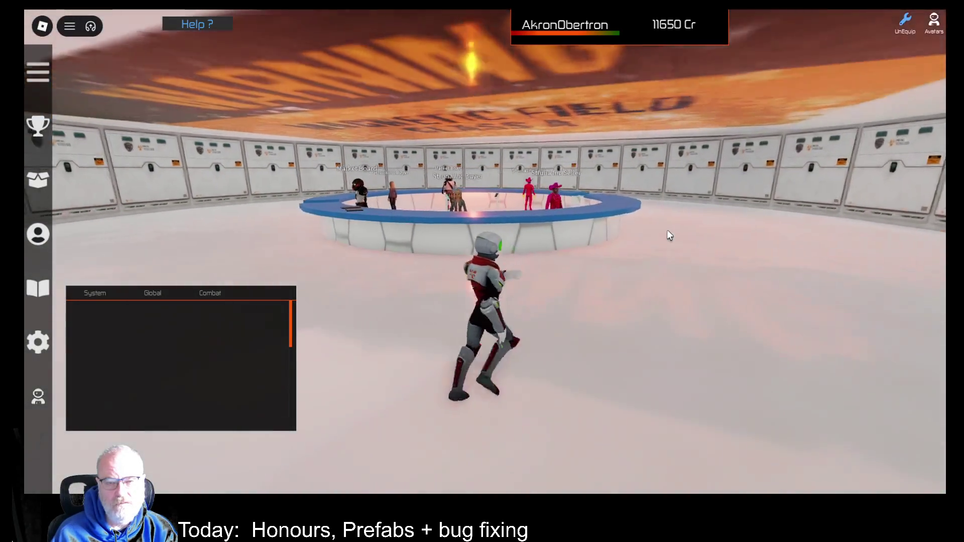
pyautogui.press('w')
pyautogui.press('e')
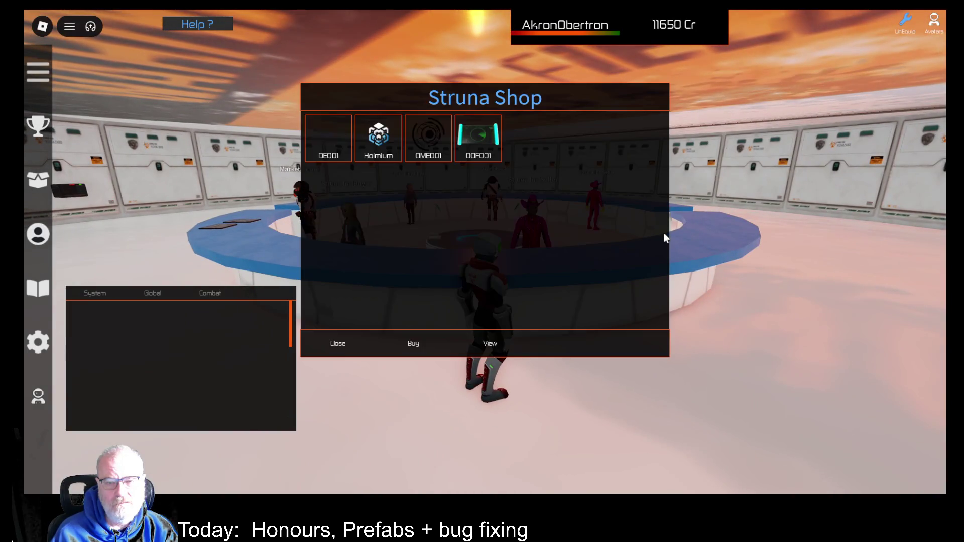
pyautogui.click(357, 348)
# Run out along the walkway across the teleport platform to the Apartments portal.
pyautogui.press('w')
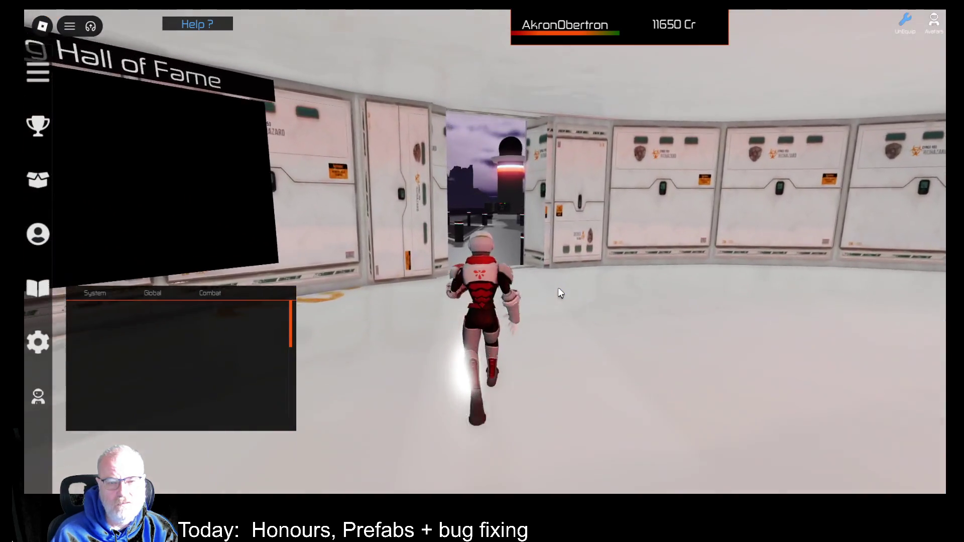
pyautogui.press('w')
pyautogui.press('w')
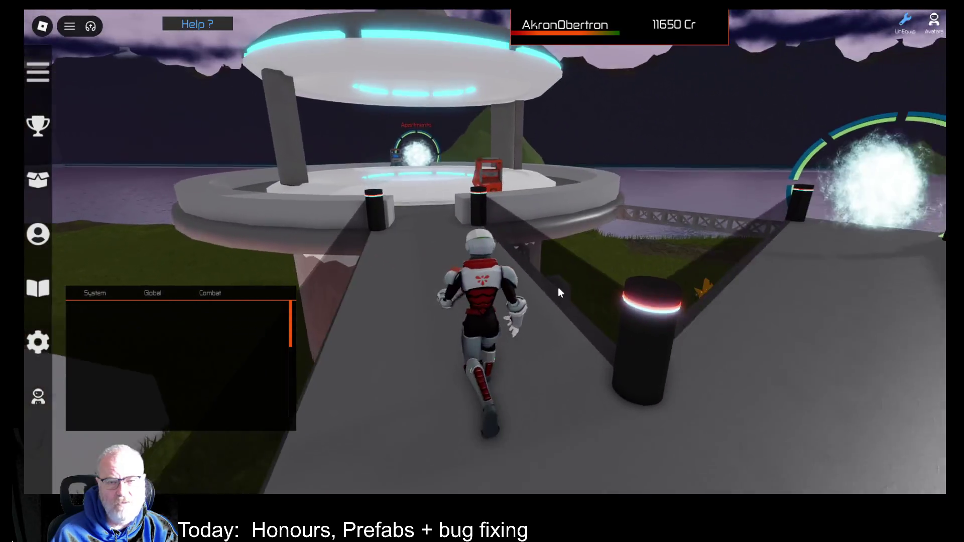
pyautogui.press('w')
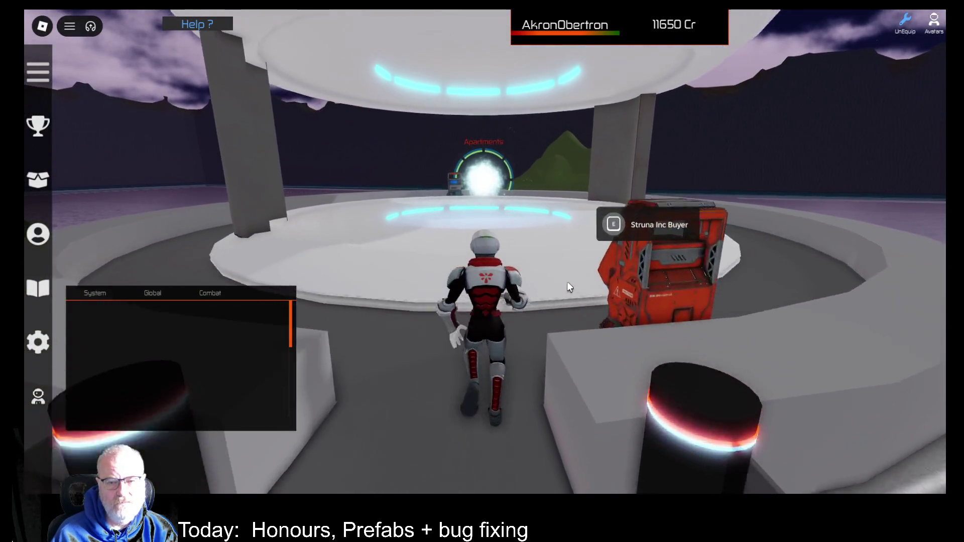
pyautogui.press('w')
pyautogui.press('w')
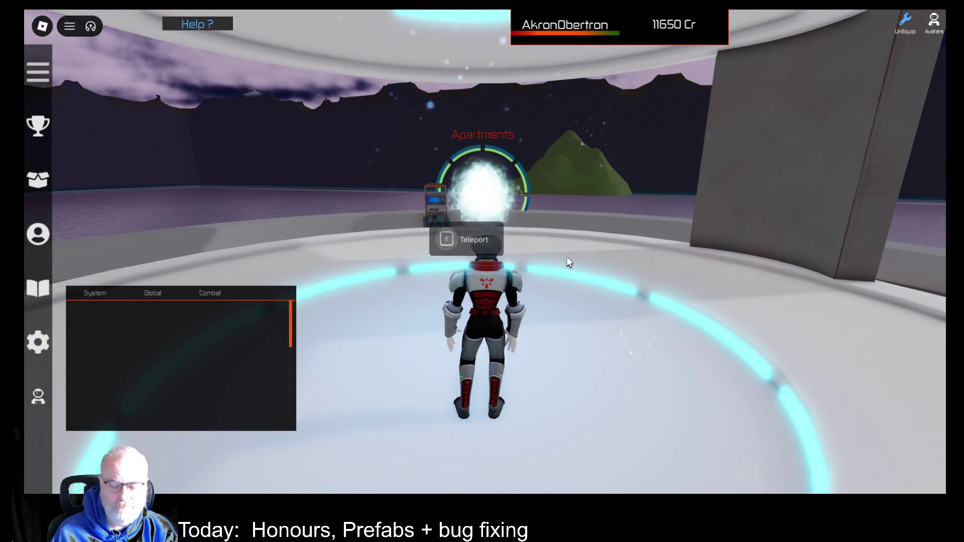
# Scroll through the client log in the Developer Console, close it, and run into the Apartments portal.
pyautogui.press('F9')
pyautogui.scroll(-5, 522, 382)
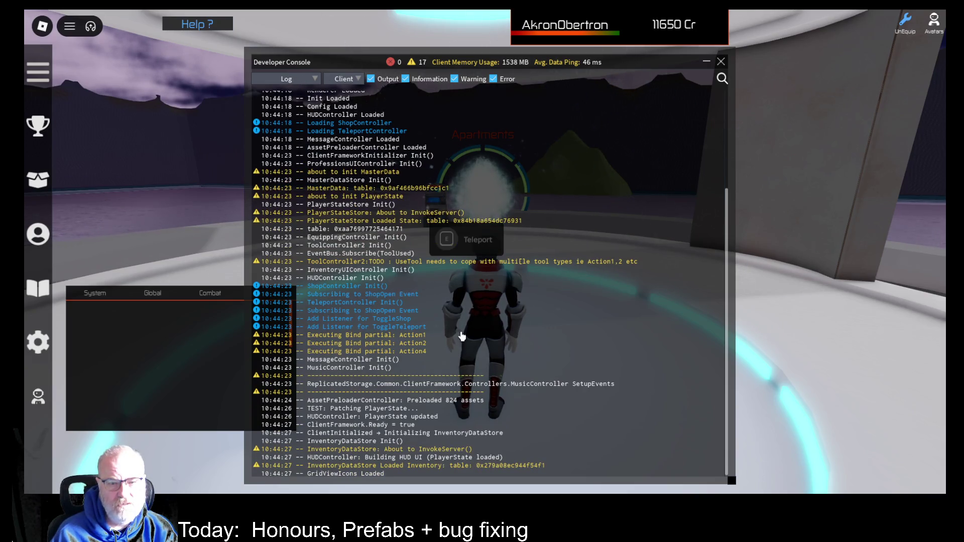
pyautogui.scroll(5, 463, 337)
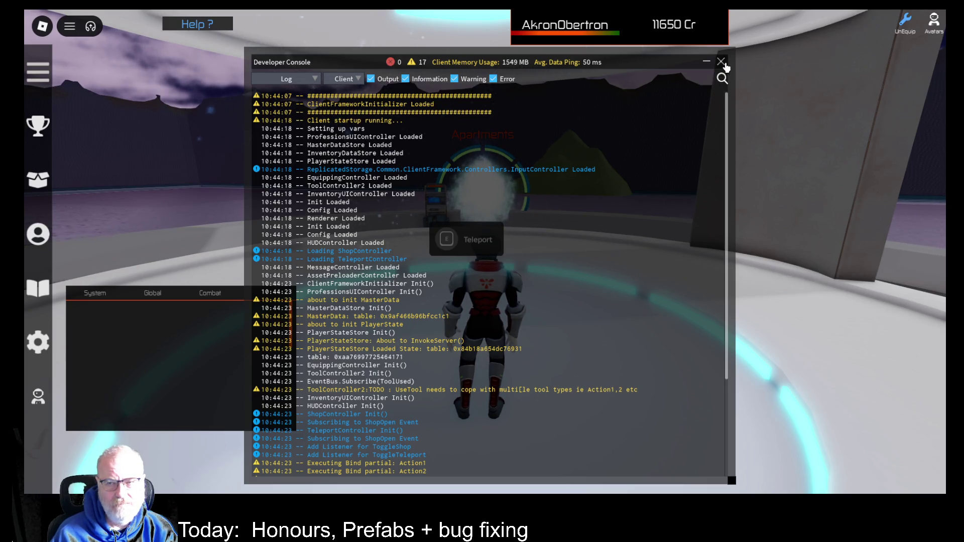
pyautogui.click(721, 62)
pyautogui.press('w')
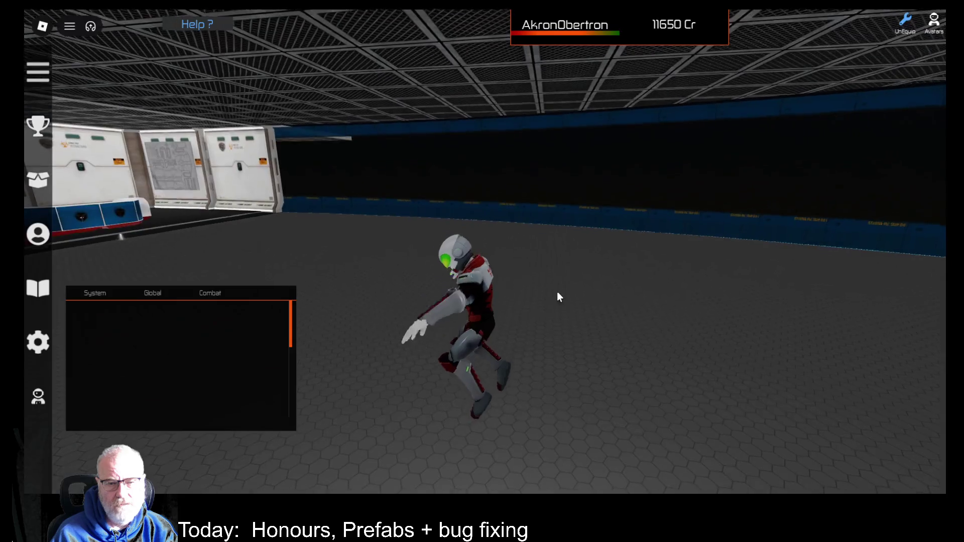
# Run through the hangar portal, open and close the Struna Shop at the kiosk, and return to the teleport spot.
pyautogui.press('w')
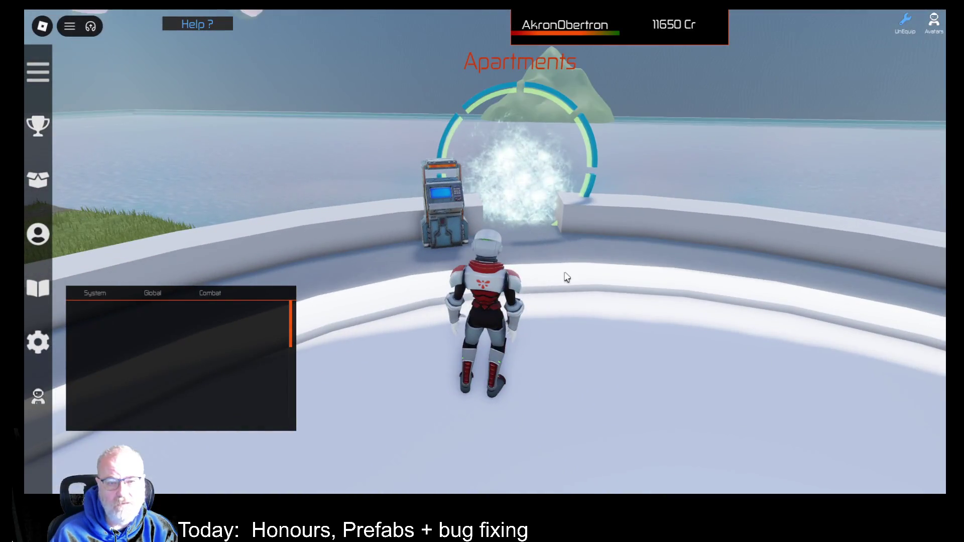
pyautogui.press('w')
pyautogui.press('e')
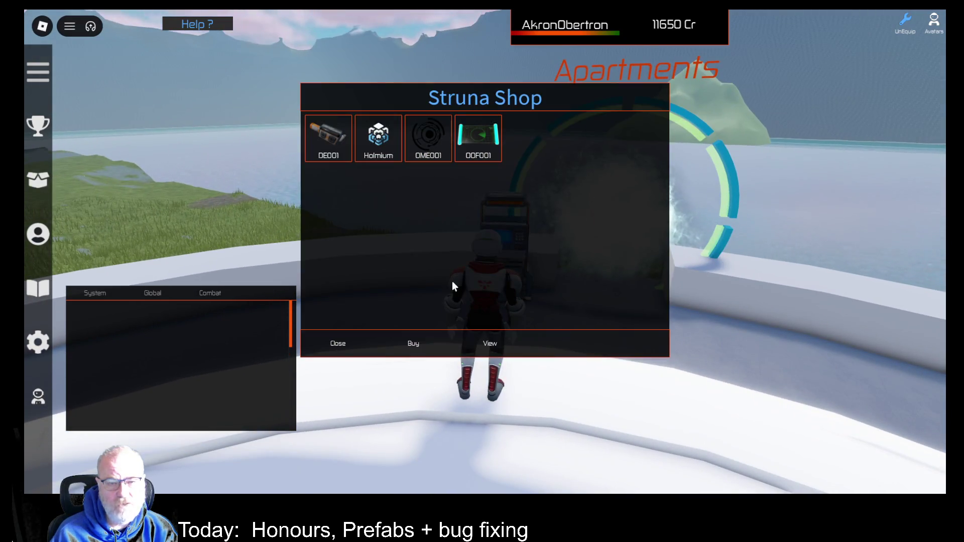
pyautogui.click(343, 343)
pyautogui.press('d')
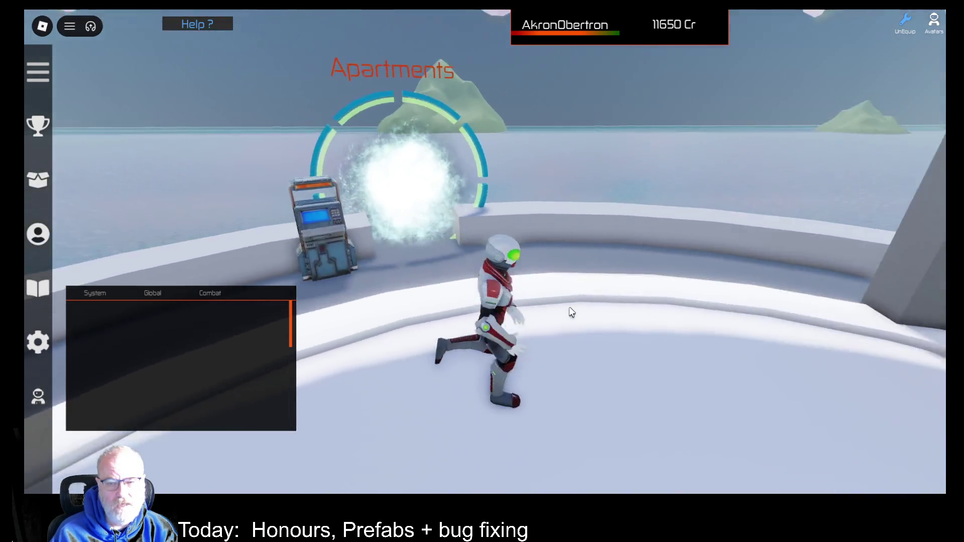
pyautogui.press('w')
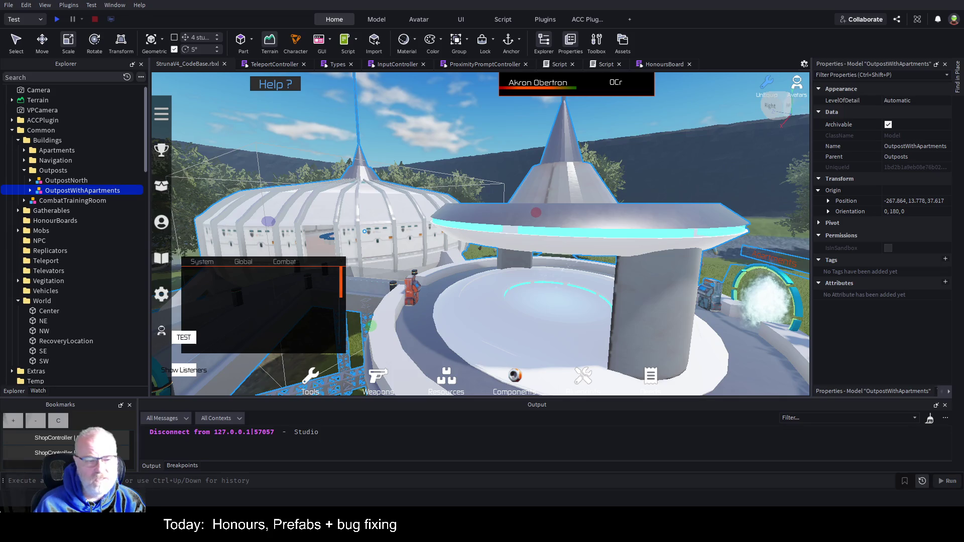
# Orbit around the outpost, then bring up the ProximityPromptController script's setupPromptEvent function.
pyautogui.moveTo(529, 279); pyautogui.dragTo(547, 275)
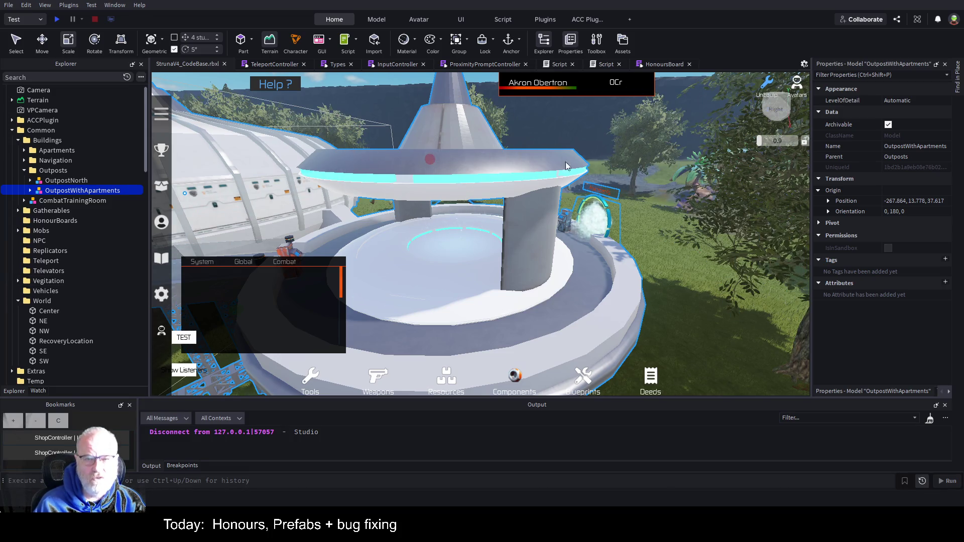
pyautogui.click(487, 66)
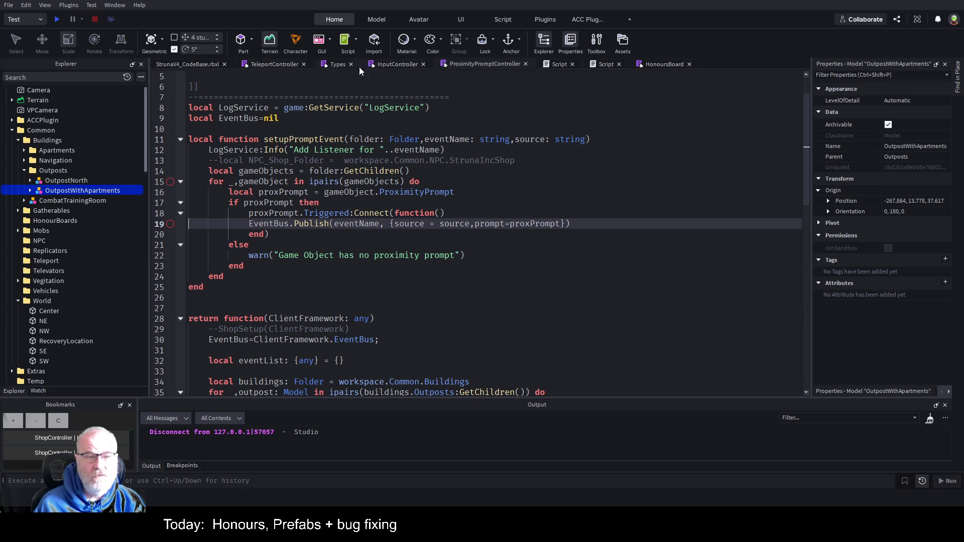
# Select the ProximityPromptController module, then the Common folder under ReplicatedStorage.
pyautogui.click(266, 67)
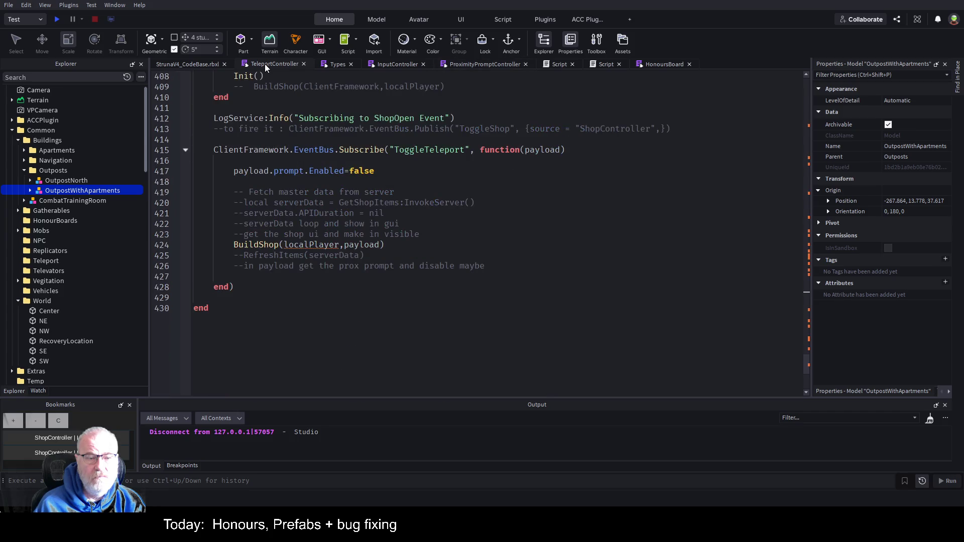
pyautogui.click(499, 68)
pyautogui.scroll(-3, 442, 272)
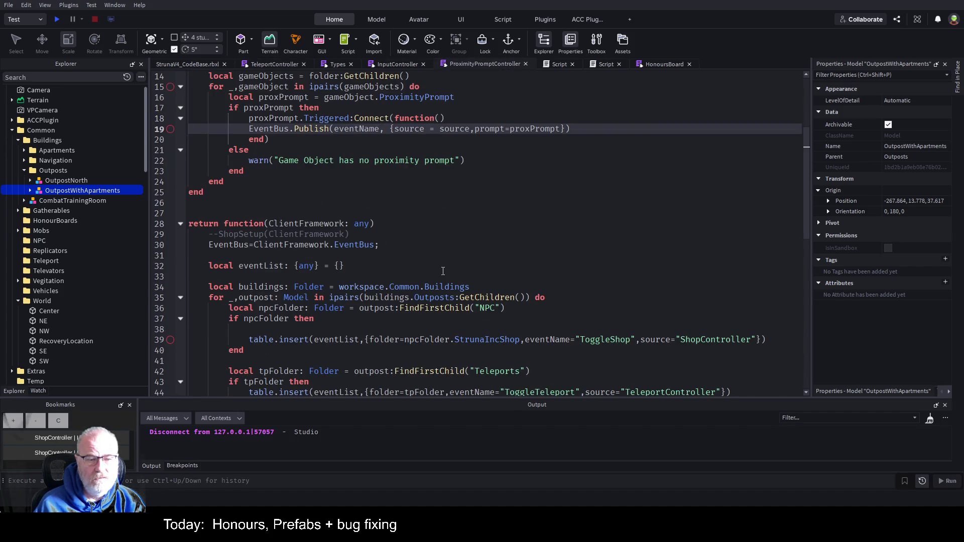
pyautogui.scroll(-1, 442, 271)
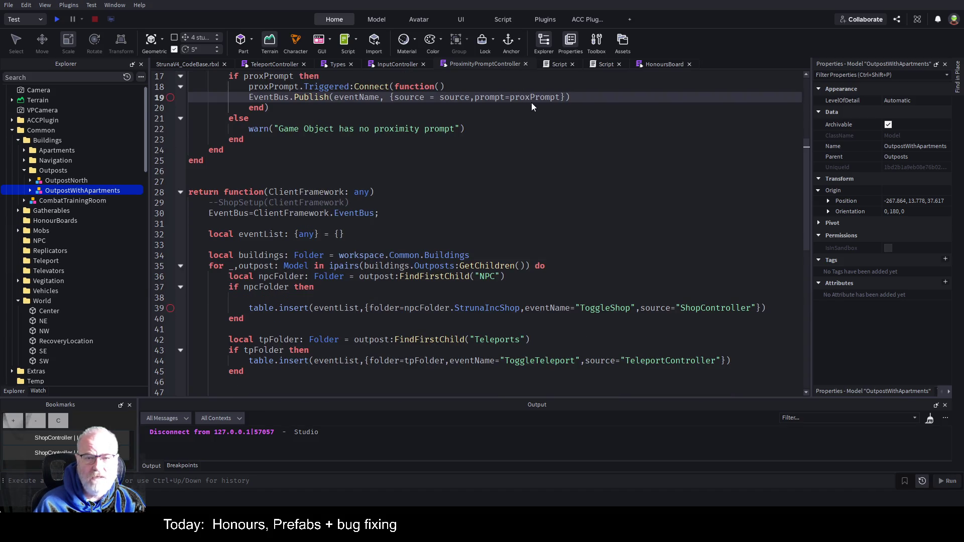
pyautogui.click(485, 64)
pyautogui.scroll(2, 137, 183)
pyautogui.scroll(4, 137, 183)
pyautogui.click(32, 190)
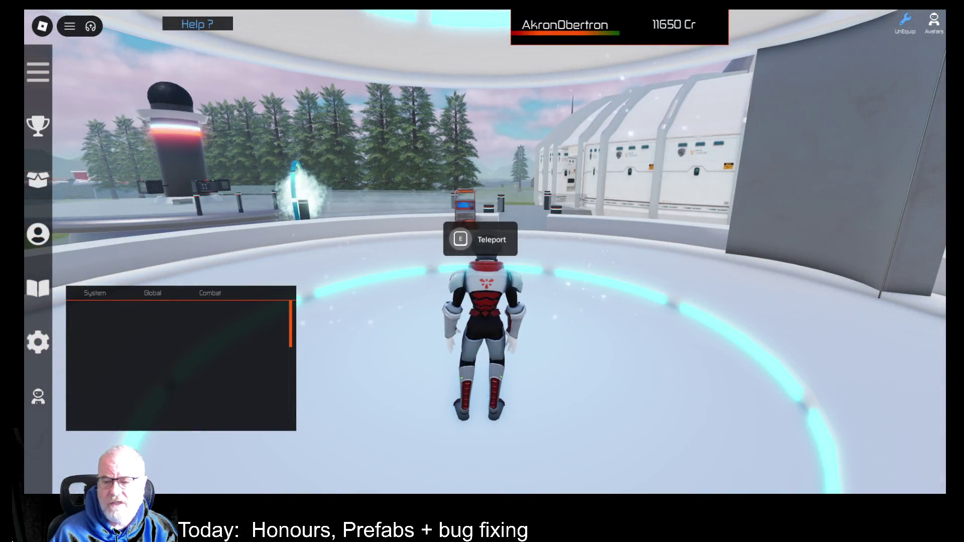
# Leave the Struna game from the in-game menu and confirm.
pyautogui.press('Escape')
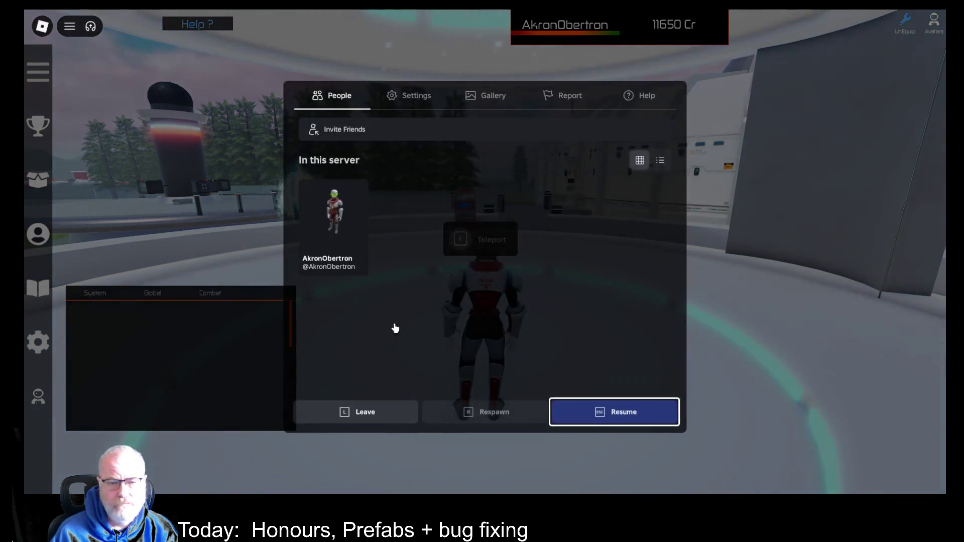
pyautogui.click(388, 421)
pyautogui.click(442, 221)
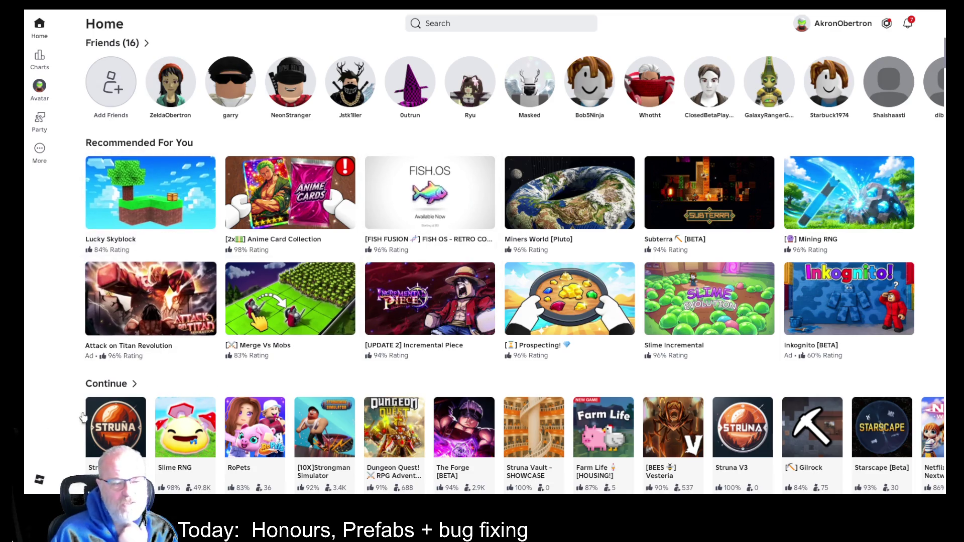
# Launch Struna v4 Alpha from the Continue list on the Home page.
pyautogui.scroll(-1, 80, 356)
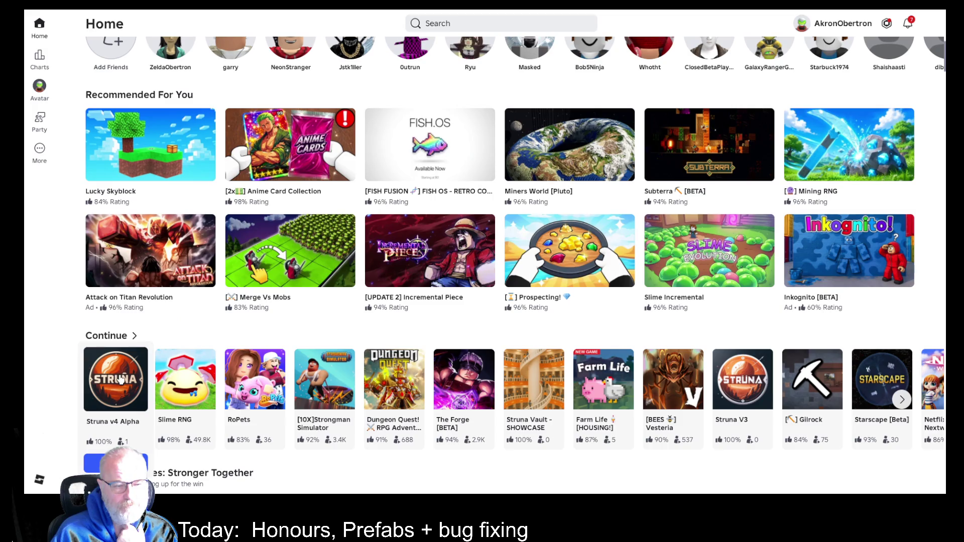
pyautogui.click(120, 380)
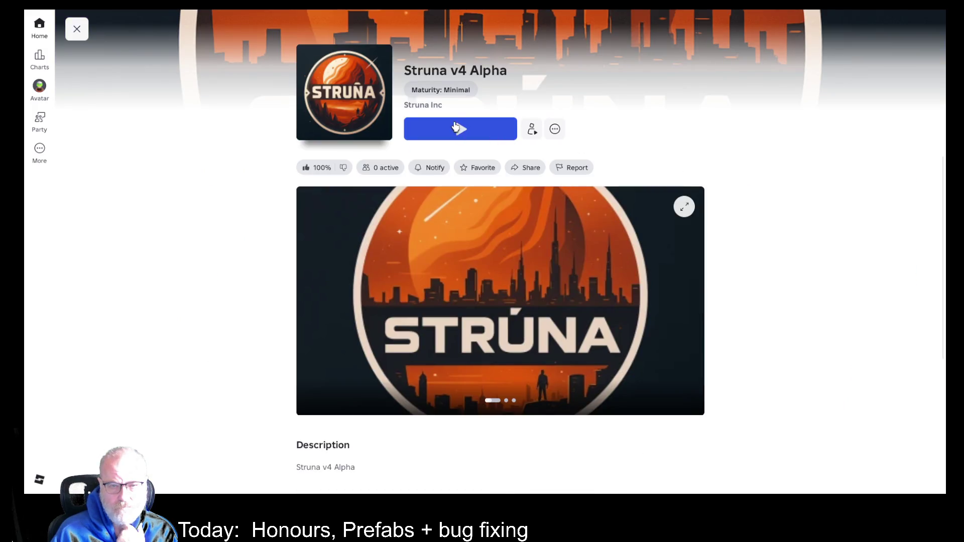
pyautogui.click(456, 128)
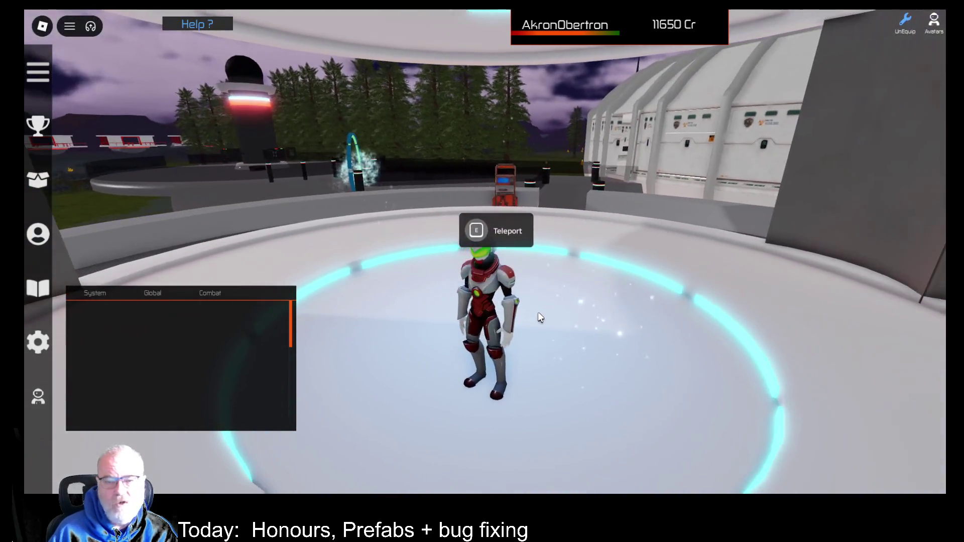
# Dismiss the teleport destinations list and run through the portals to the grassy field.
pyautogui.press('e')
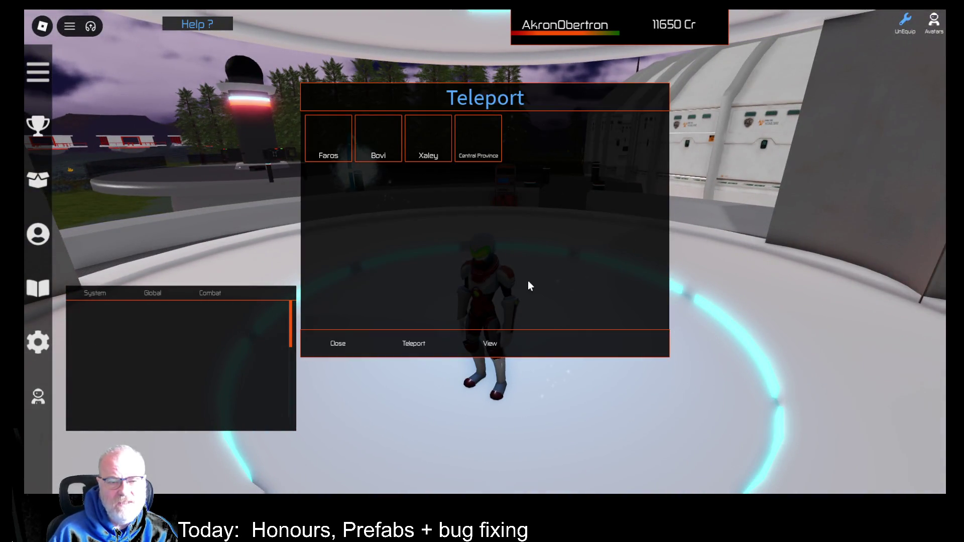
pyautogui.click(362, 341)
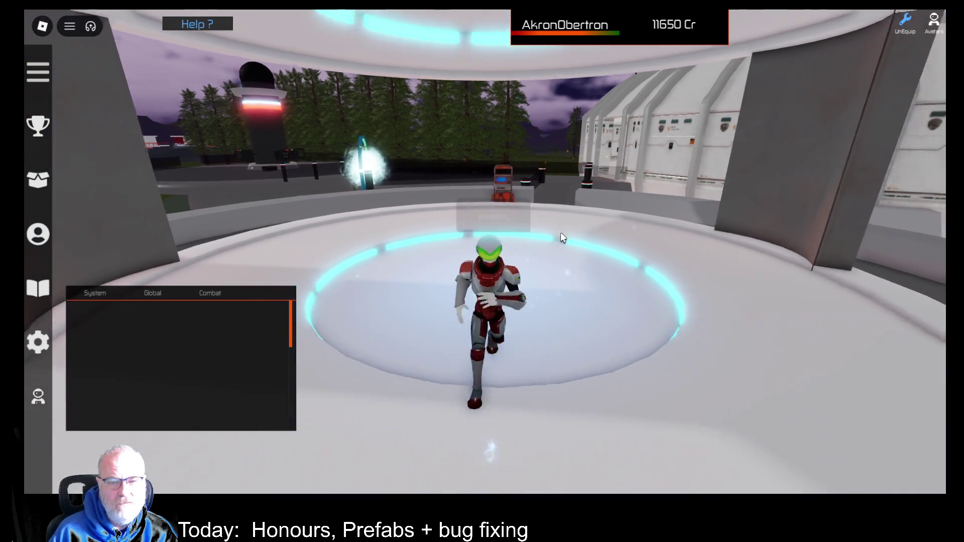
pyautogui.press('w')
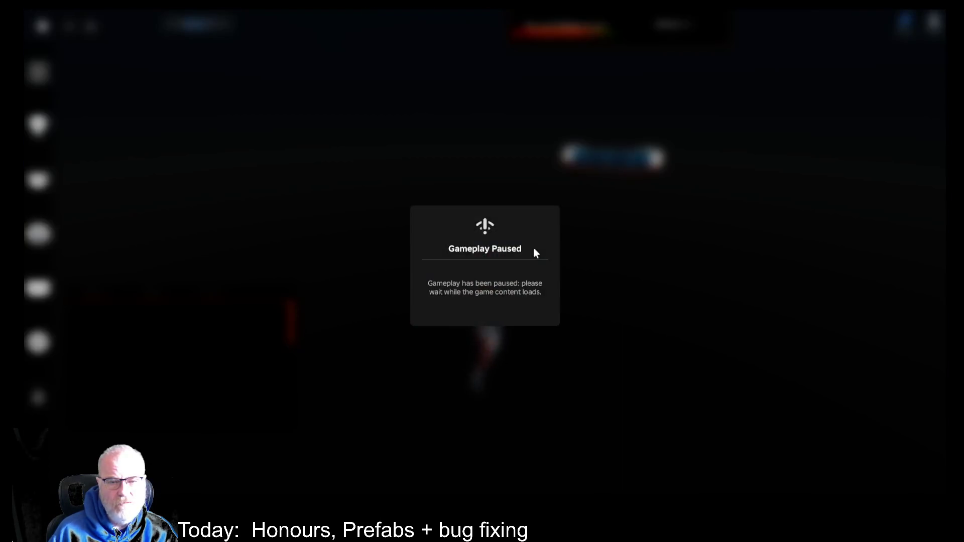
pyautogui.press('w')
pyautogui.press('w')
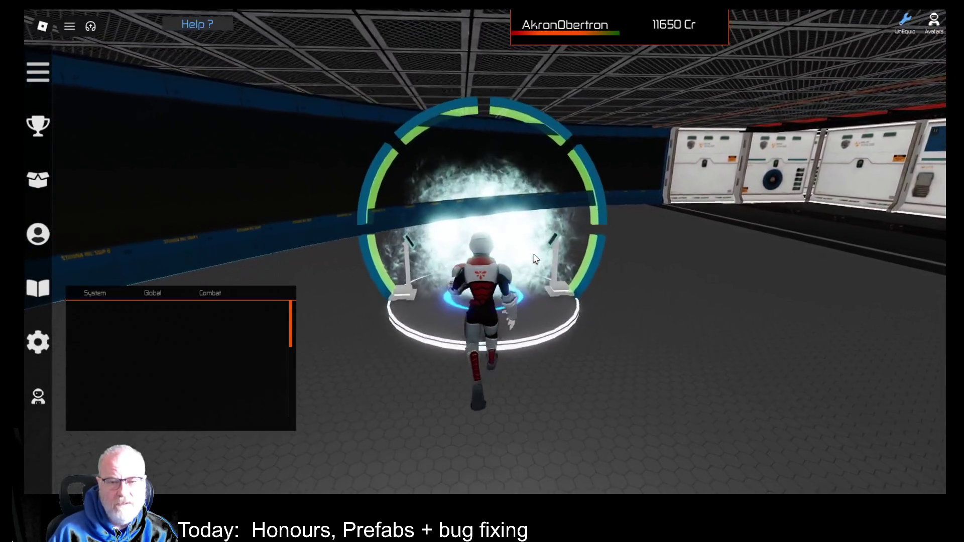
pyautogui.press('w')
pyautogui.press('w')
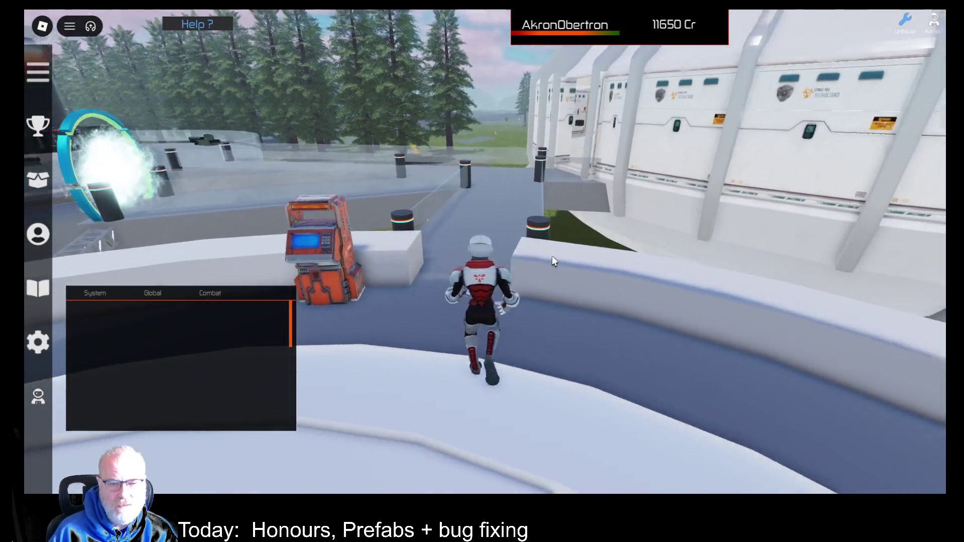
pyautogui.press('w')
pyautogui.press('a')
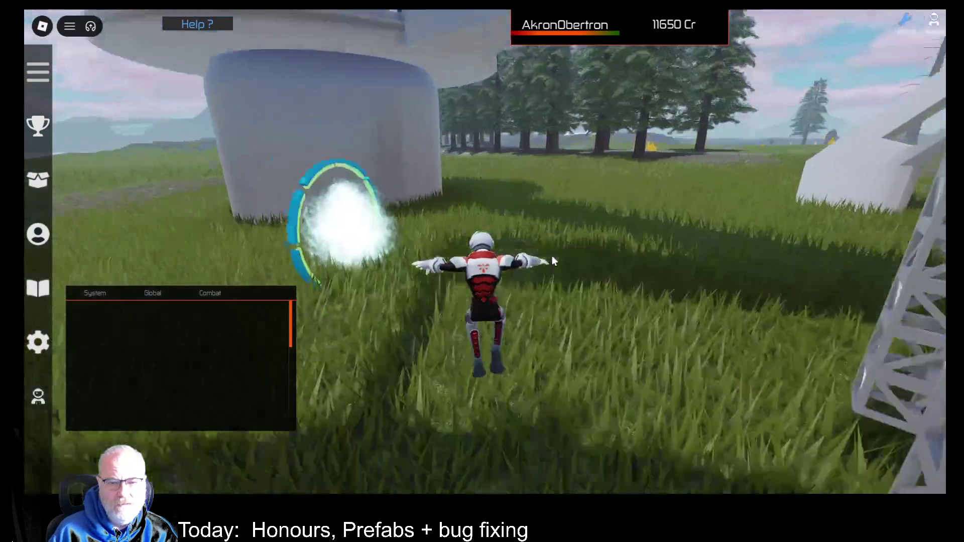
pyautogui.press('w')
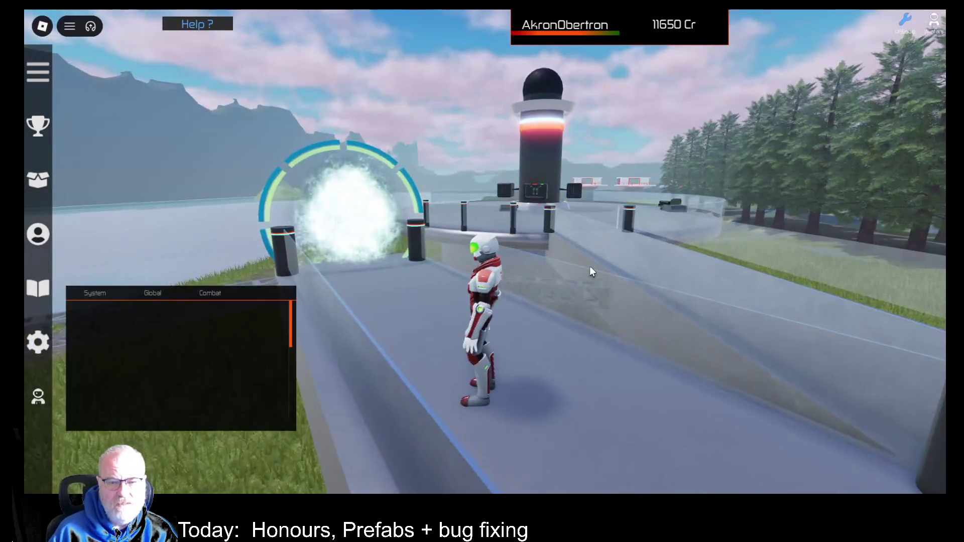
pyautogui.press('w')
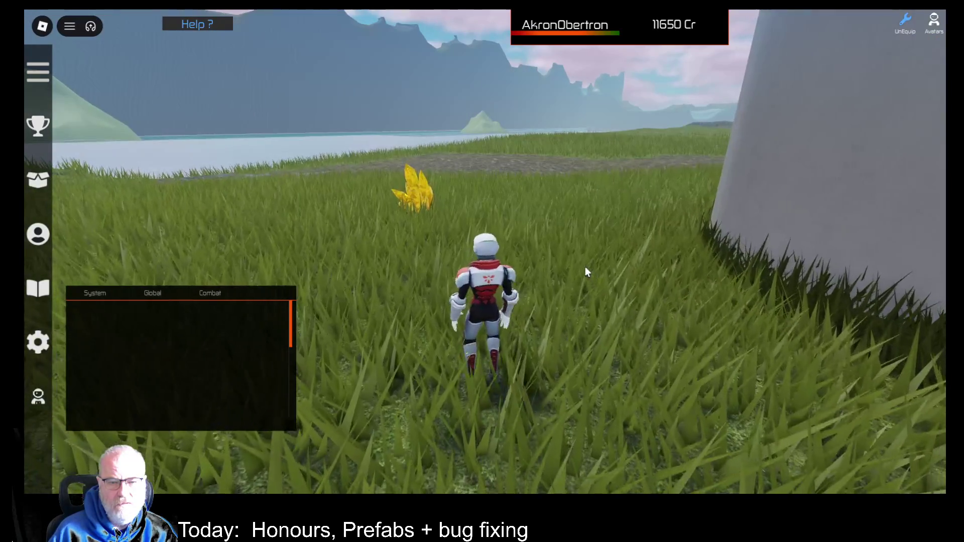
pyautogui.press('d')
pyautogui.press('w')
pyautogui.press('w')
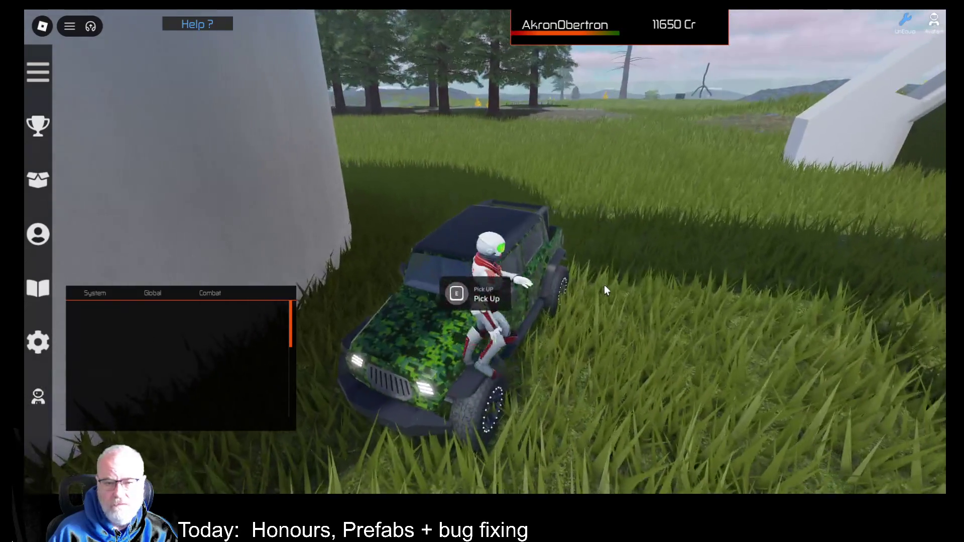
# Board the camouflaged jeep, drive it across the grassland, and get out.
pyautogui.press('w')
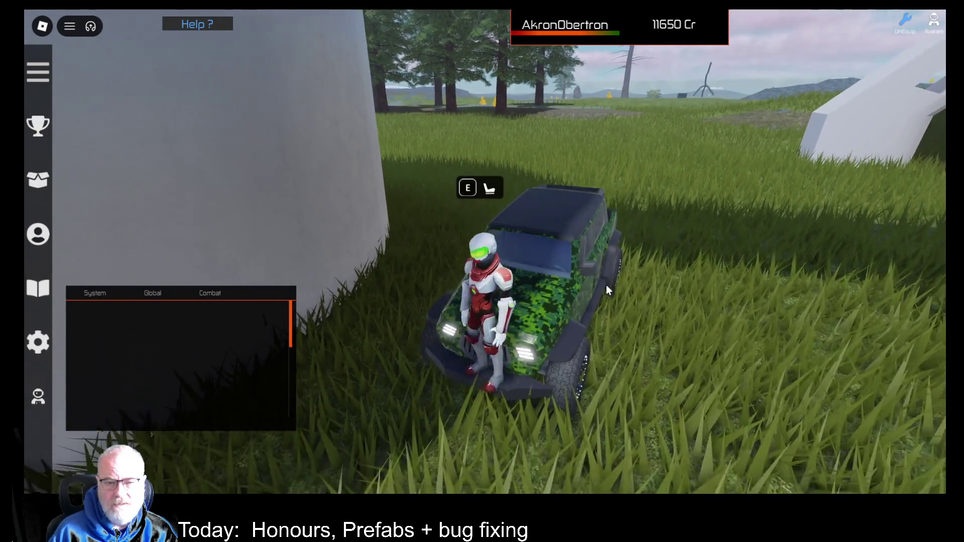
pyautogui.press('e')
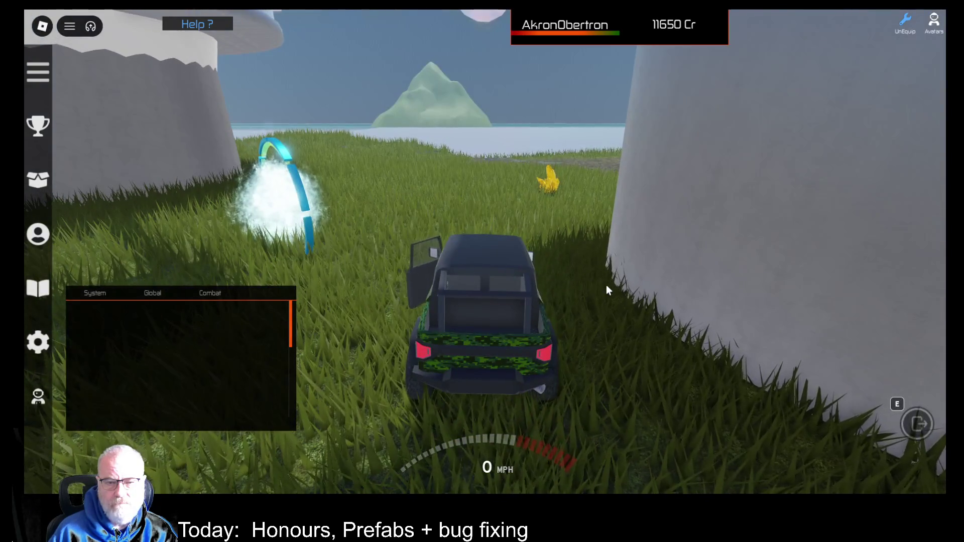
pyautogui.press('w')
pyautogui.press('a')
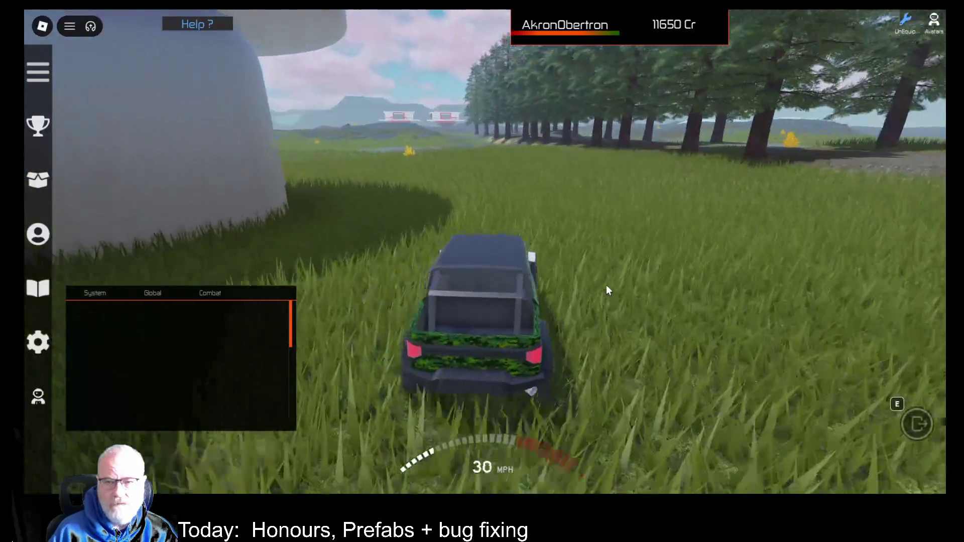
pyautogui.press('w')
pyautogui.press('a')
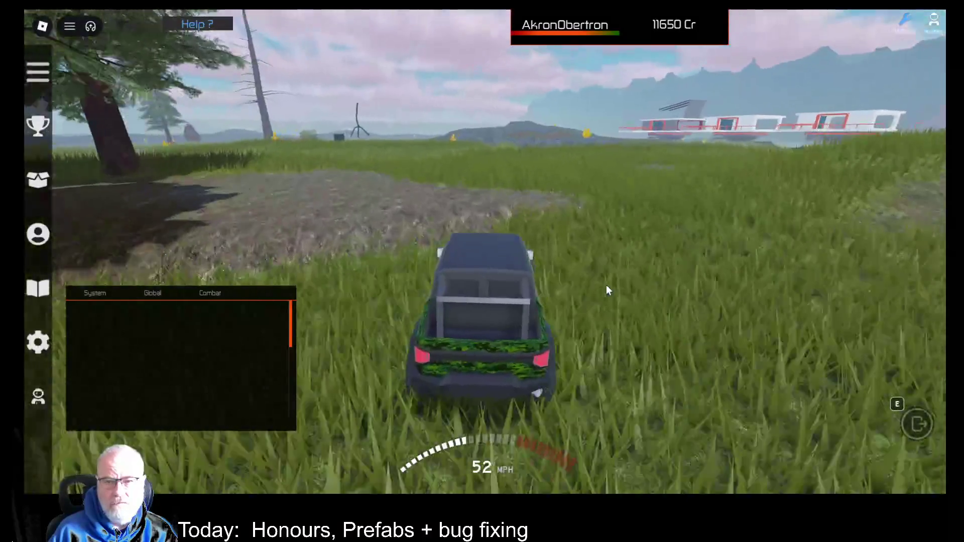
pyautogui.press('w')
pyautogui.press('a')
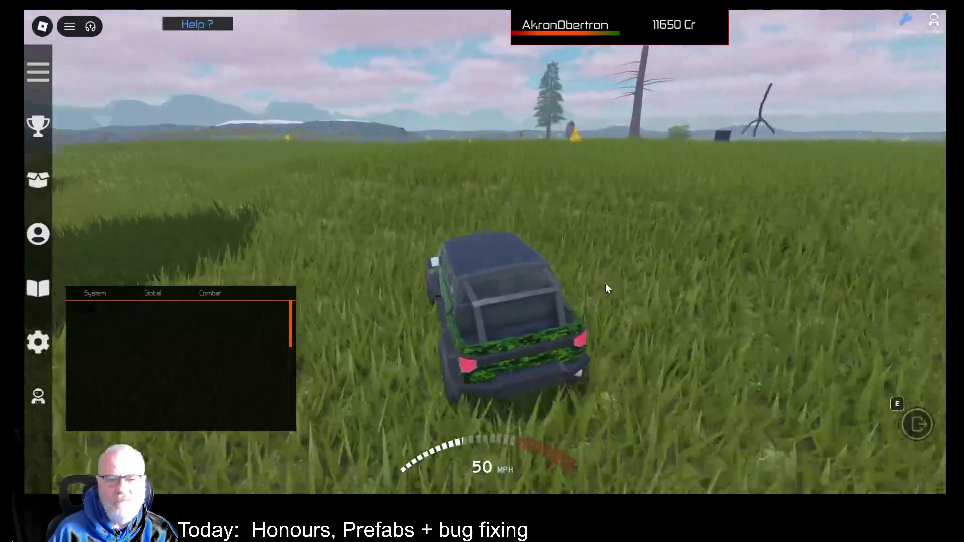
pyautogui.press('w')
pyautogui.press('w')
pyautogui.press('d')
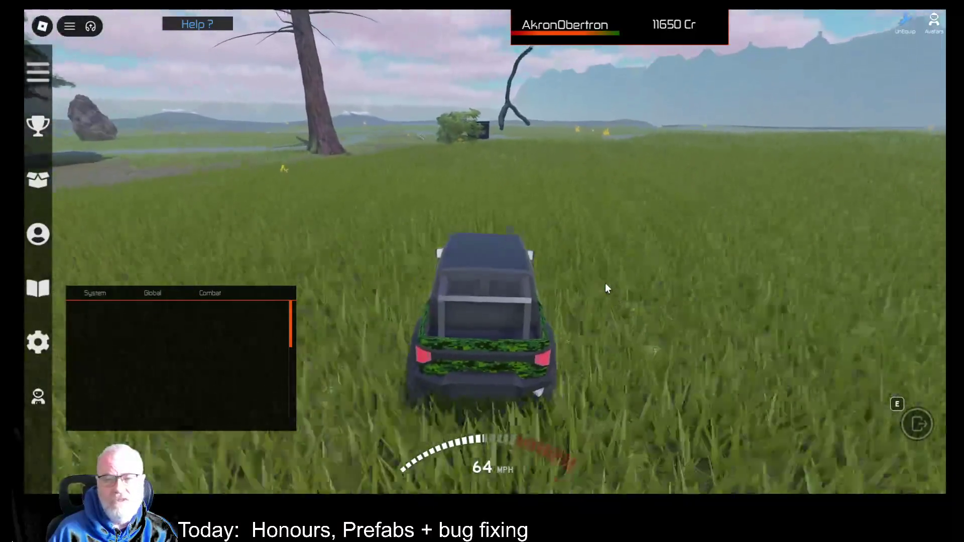
pyautogui.press('w')
pyautogui.press('a')
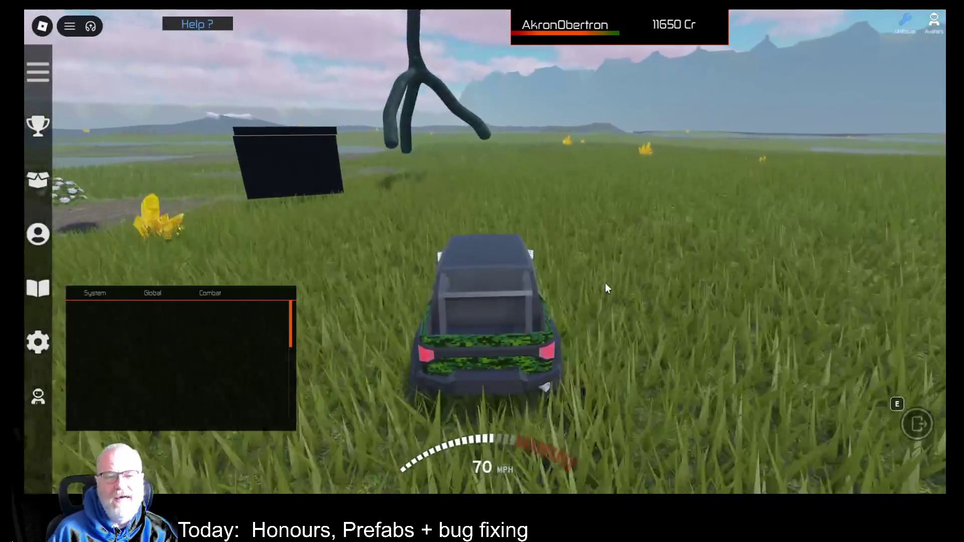
pyautogui.press('e')
# Run to the Mining Hall of Fame board and orbit the camera around it.
pyautogui.press('w')
pyautogui.press('a')
pyautogui.press('w')
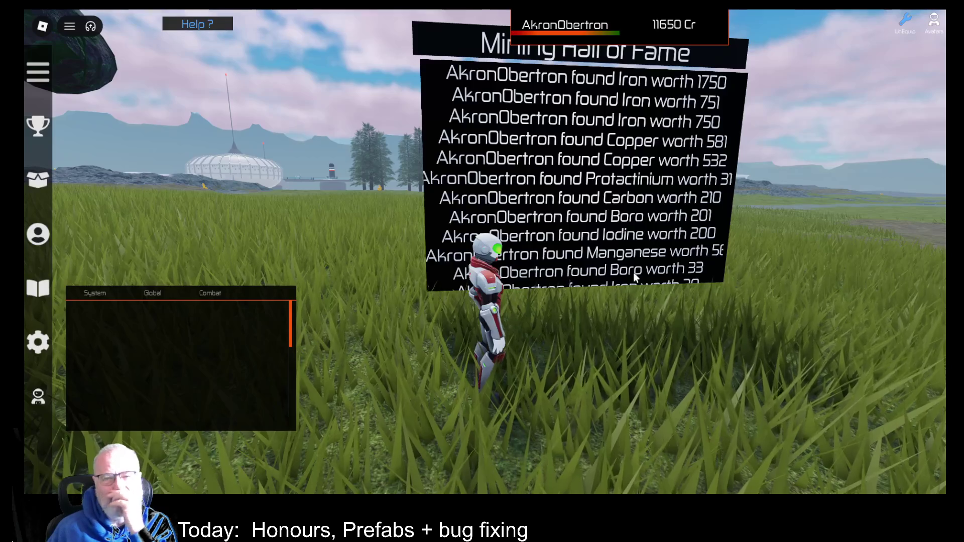
pyautogui.scroll(-4, 623, 226)
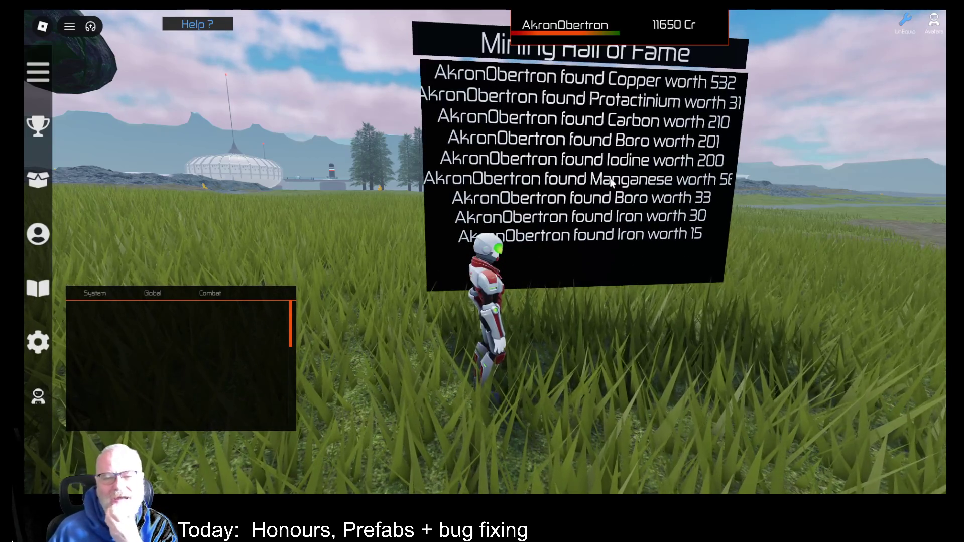
pyautogui.scroll(-3, 610, 183)
pyautogui.scroll(8, 606, 182)
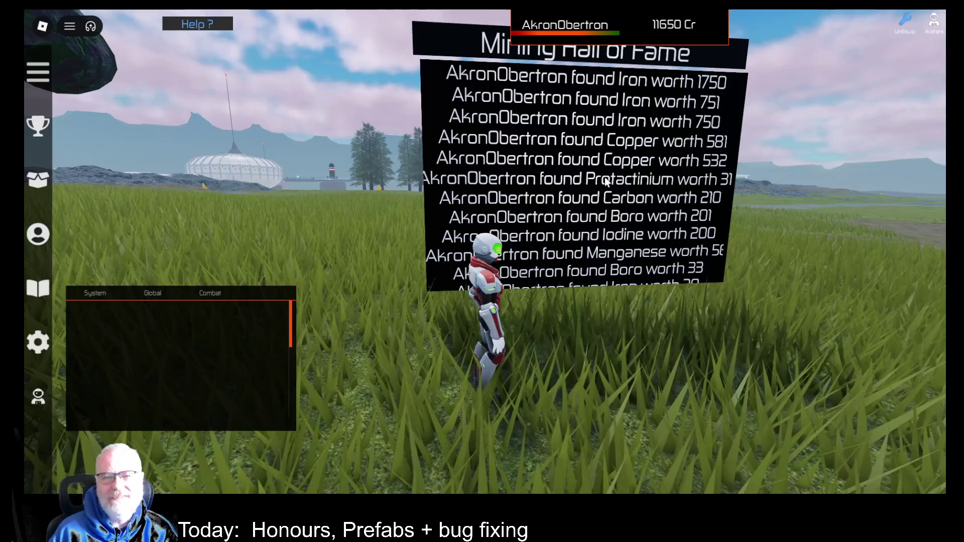
pyautogui.press('Left')
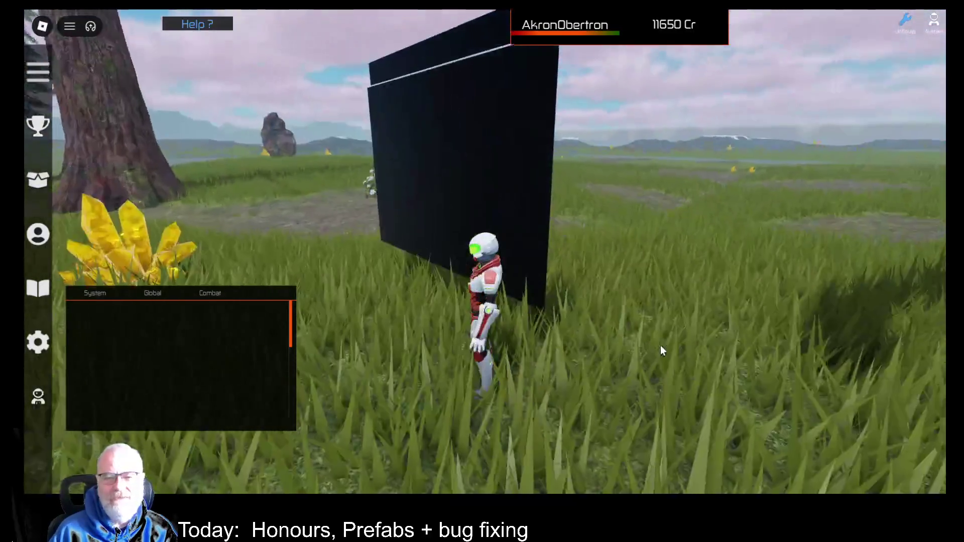
pyautogui.press('Left')
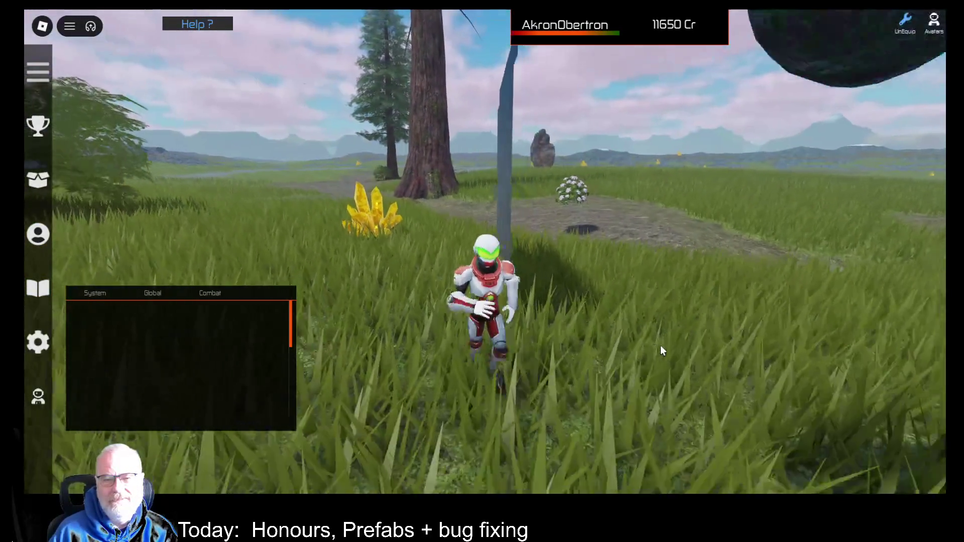
pyautogui.press('Left')
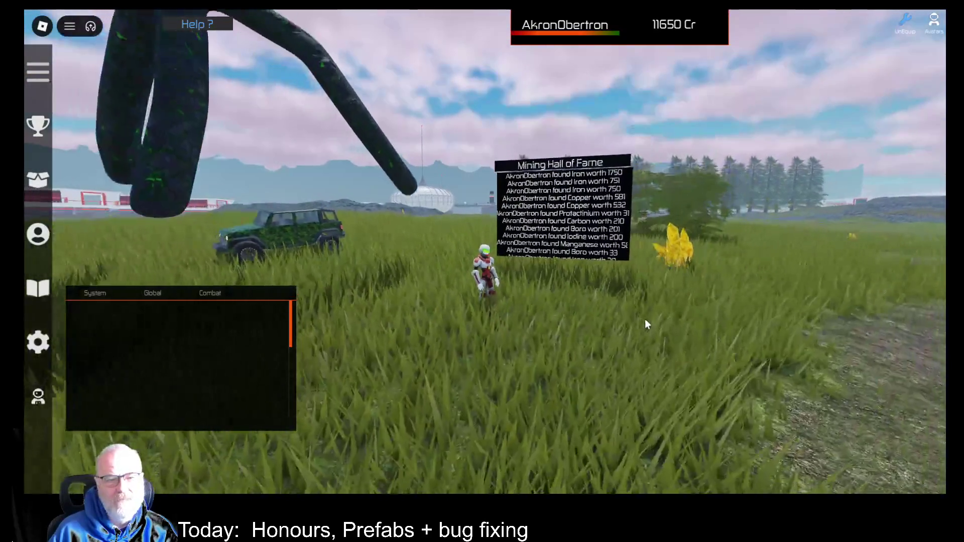
pyautogui.press('w')
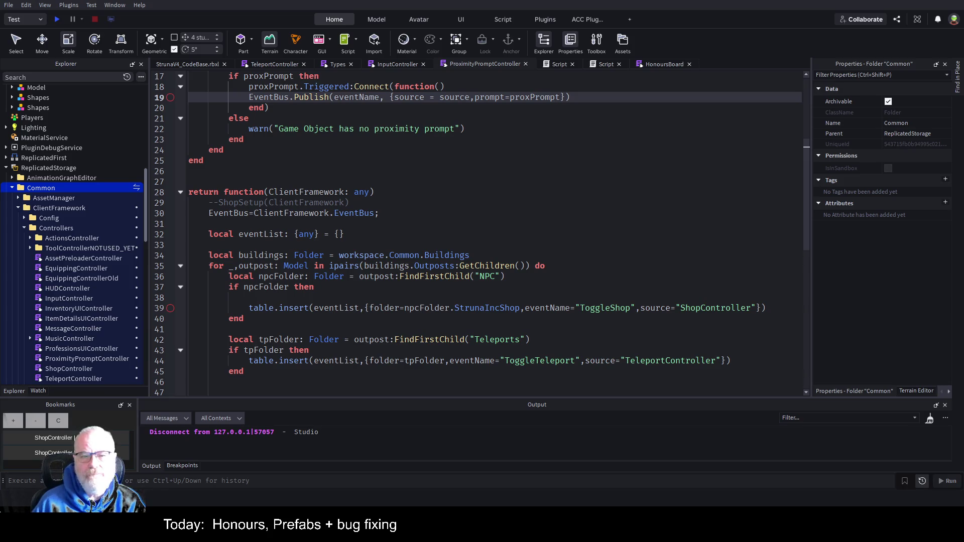
# Show the Central Province place's 3D viewport instead of the script code.
pyautogui.click(188, 64)
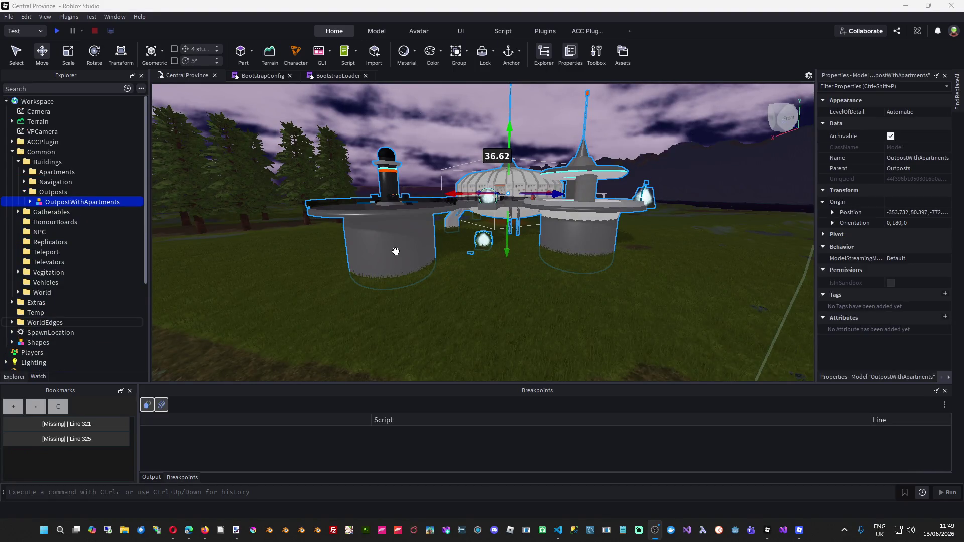
# Filter the Explorer to RecoveryLocation by pasting its copied name into the search box.
pyautogui.click(18, 292)
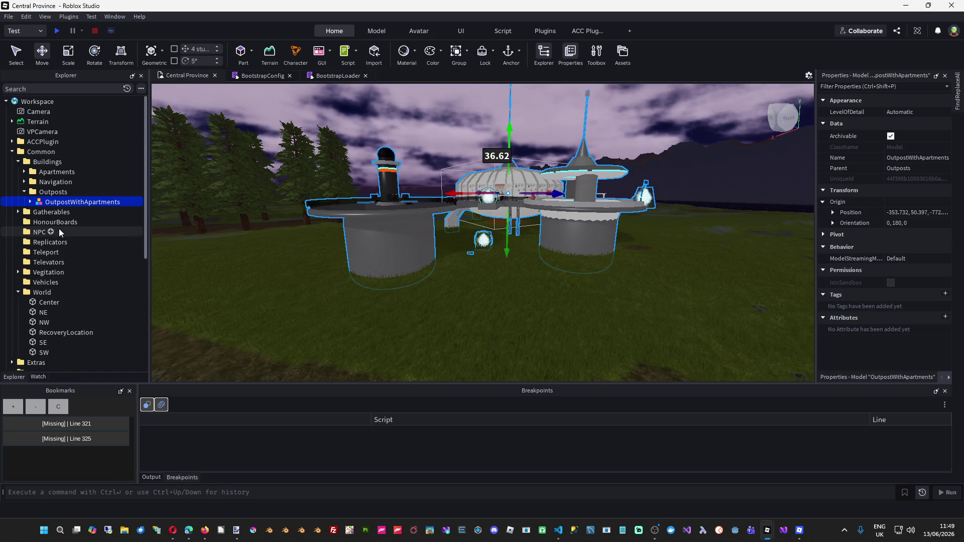
pyautogui.scroll(-1, 59, 232)
pyautogui.click(76, 314)
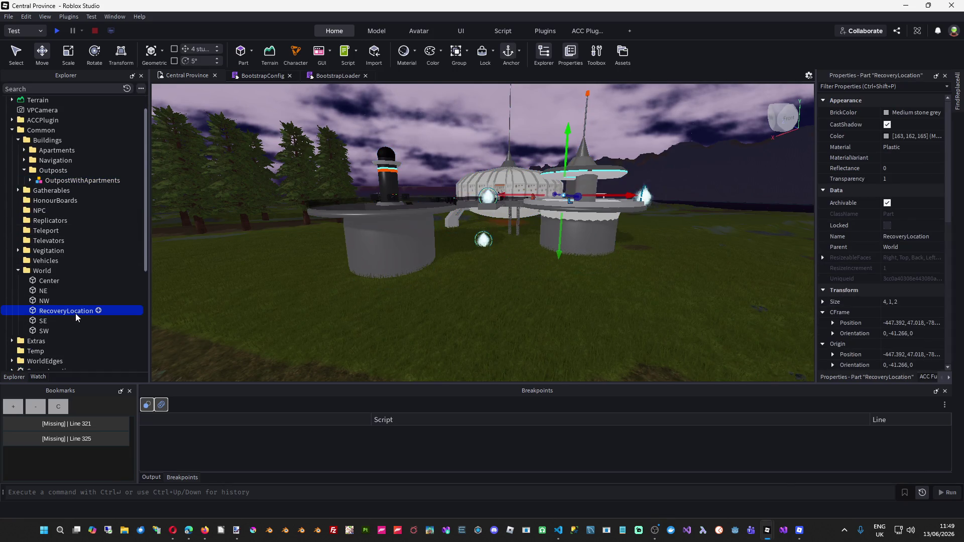
pyautogui.click(75, 313)
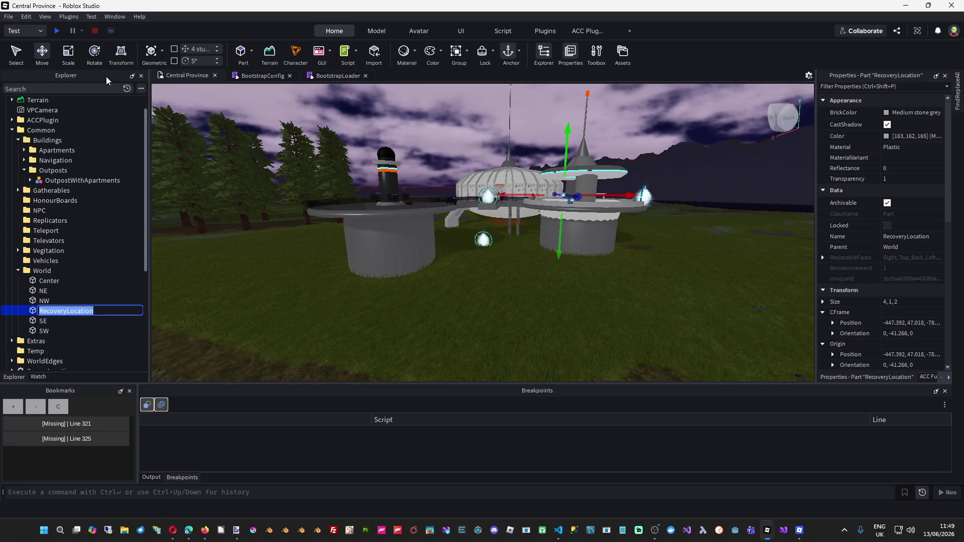
pyautogui.click(43, 90)
pyautogui.write('RecoveryLocation')
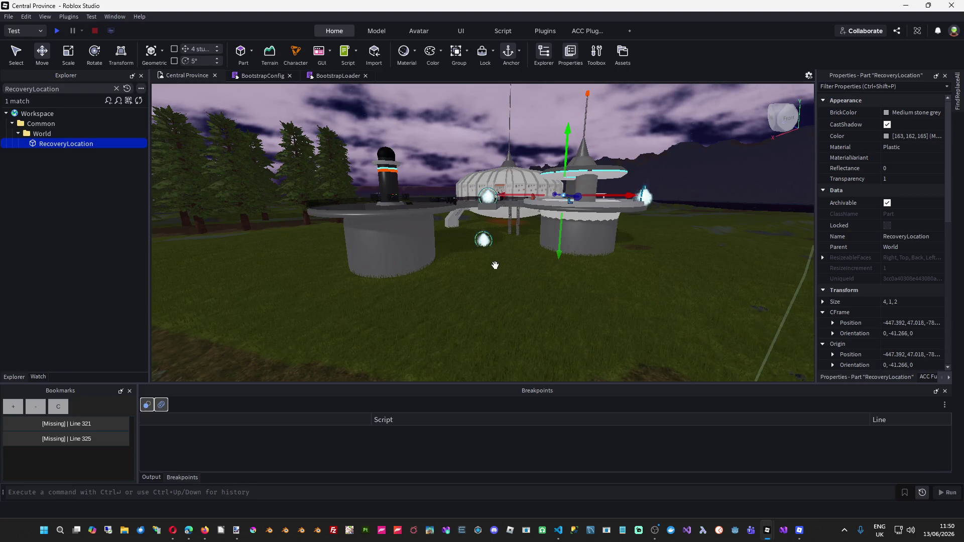
pyautogui.hotkey('alt', 'Tab')
pyautogui.hotkey('alt', 'Tab')
pyautogui.hotkey('alt', 'Tab')
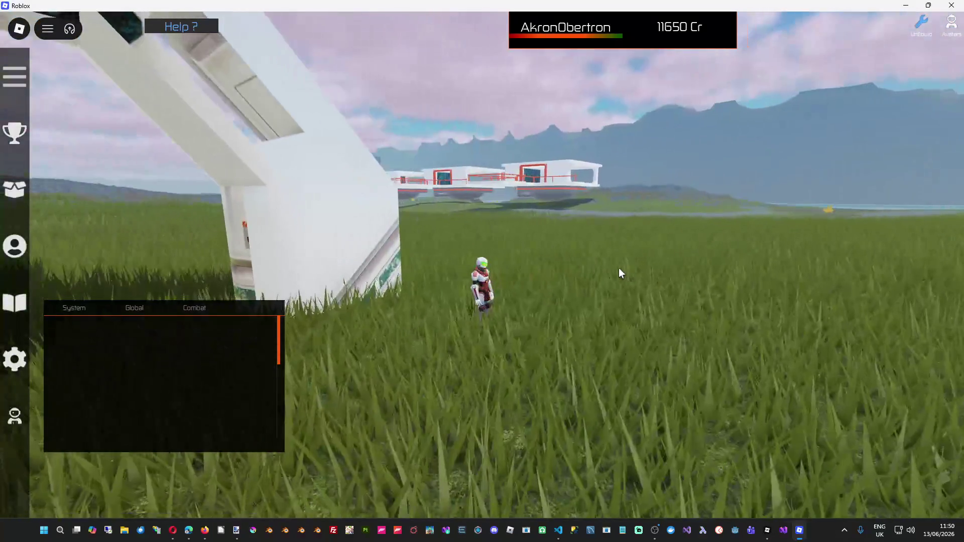
# Rotate the game camera to view the white saucer building, then return to Studio.
pyautogui.press('Left')
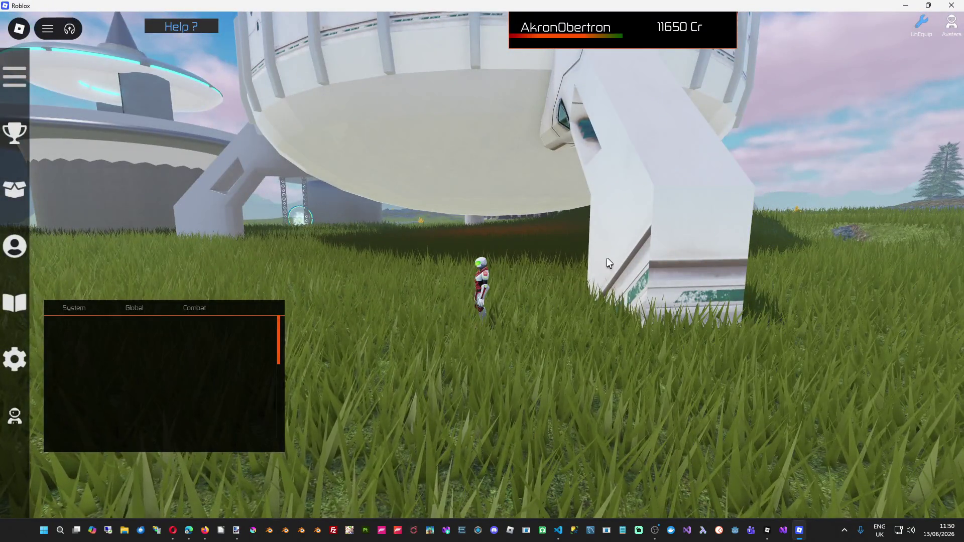
pyautogui.hotkey('alt', 'Tab')
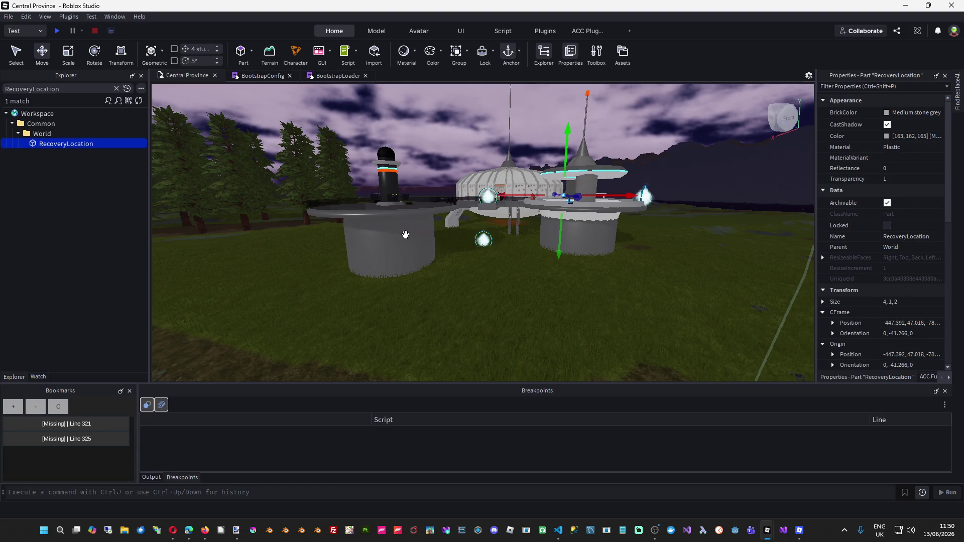
# Fly the viewport around RecoveryLocation beside the saucer, then switch to the StrunaV4_CodeBase window.
pyautogui.press('f')
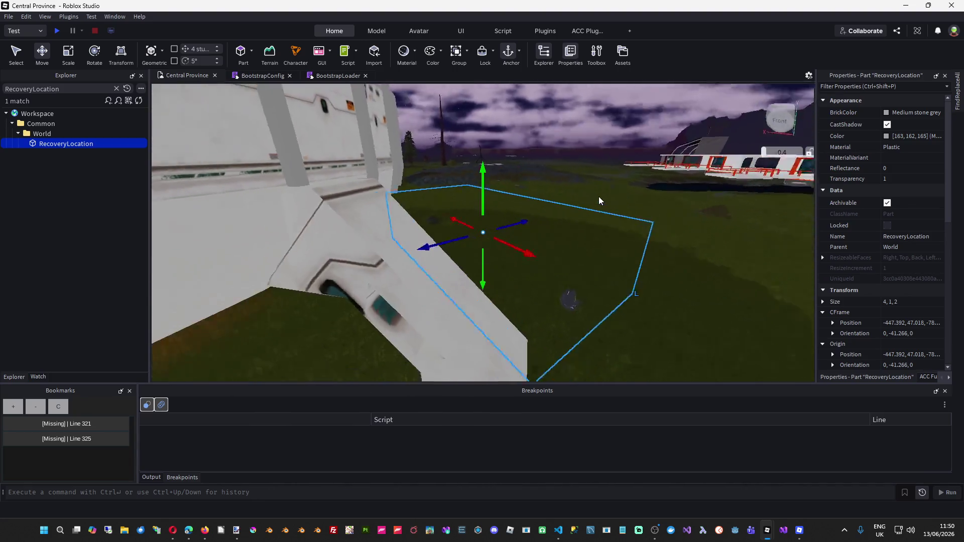
pyautogui.press('s')
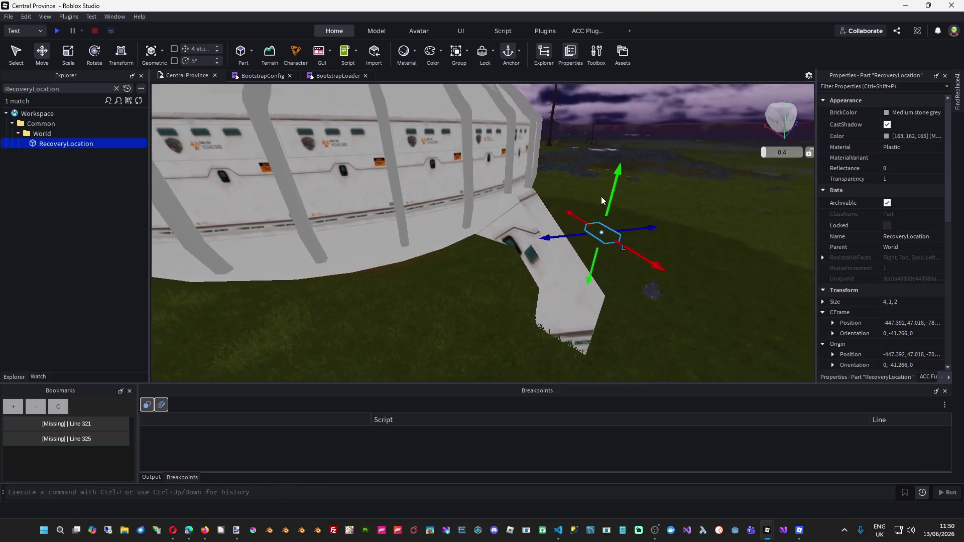
pyautogui.press('a')
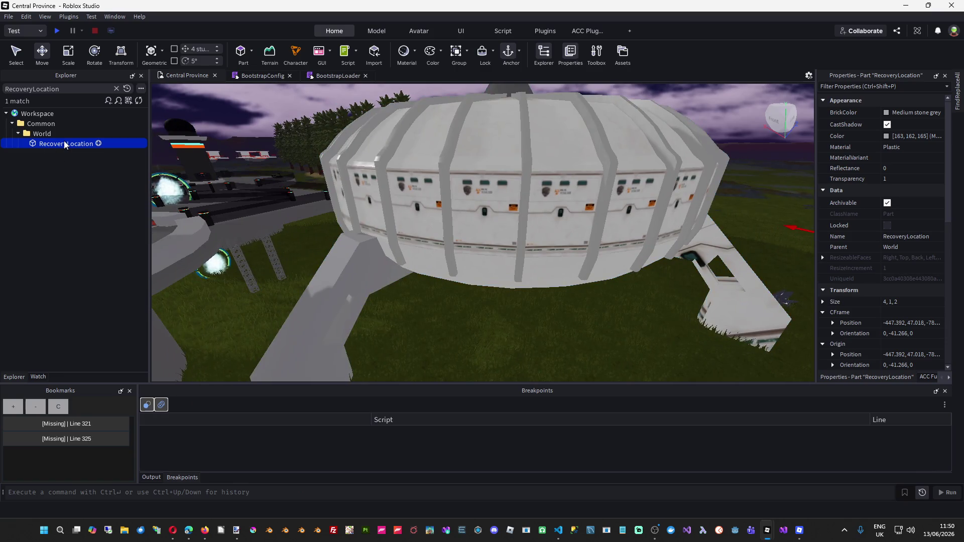
pyautogui.rightClick(65, 142)
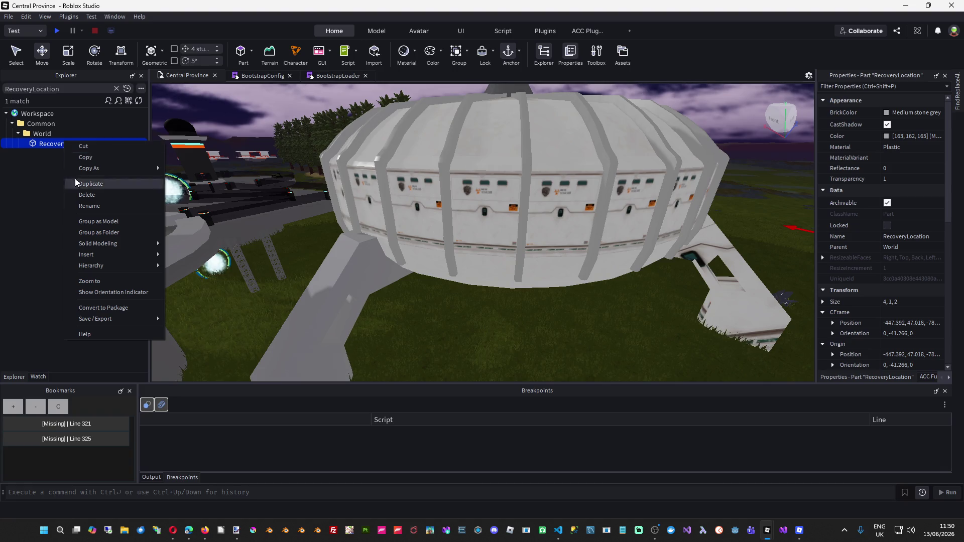
pyautogui.click(32, 243)
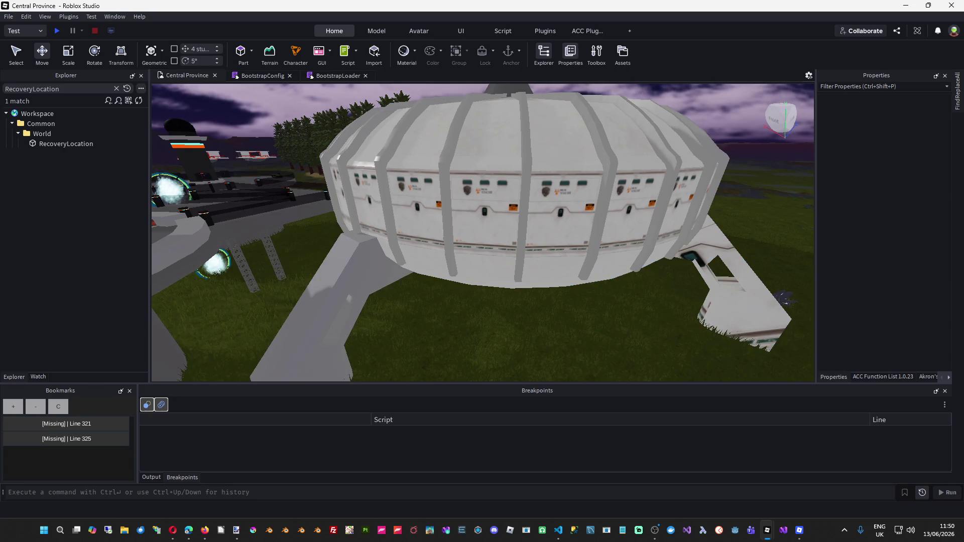
pyautogui.hotkey('alt', 'Tab')
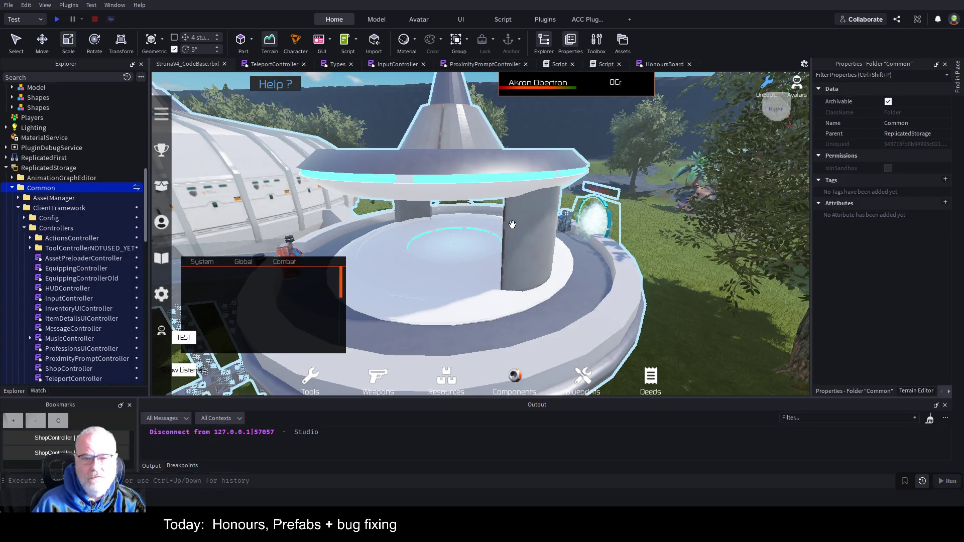
# Search the Explorer for 'RecoveryLocation' and frame it in the World folder.
pyautogui.click(79, 77)
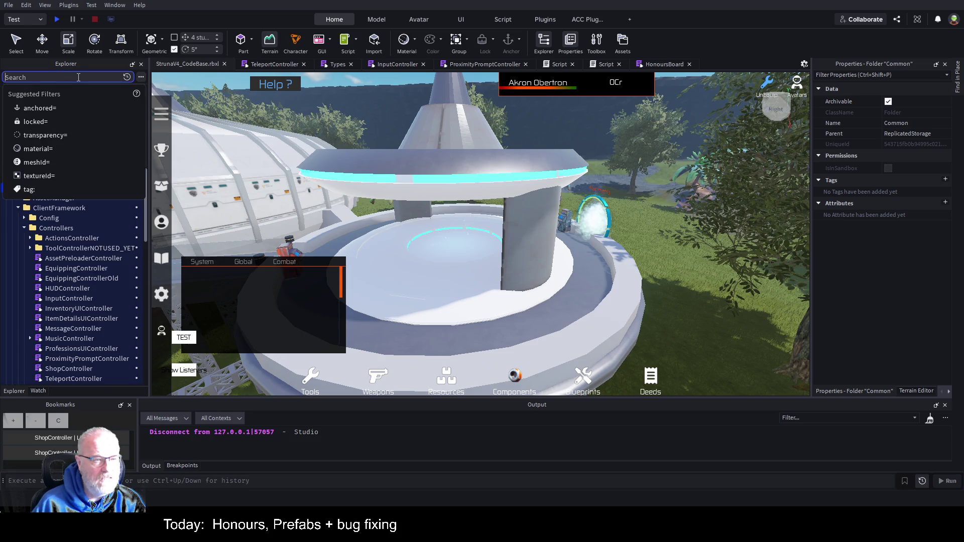
pyautogui.write('RecoveryLocation')
pyautogui.click(42, 125)
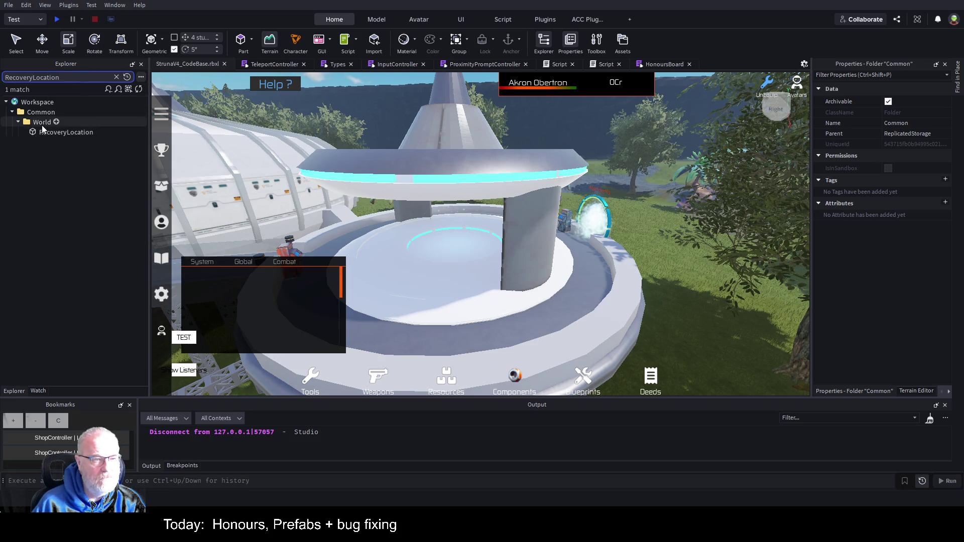
pyautogui.press('f')
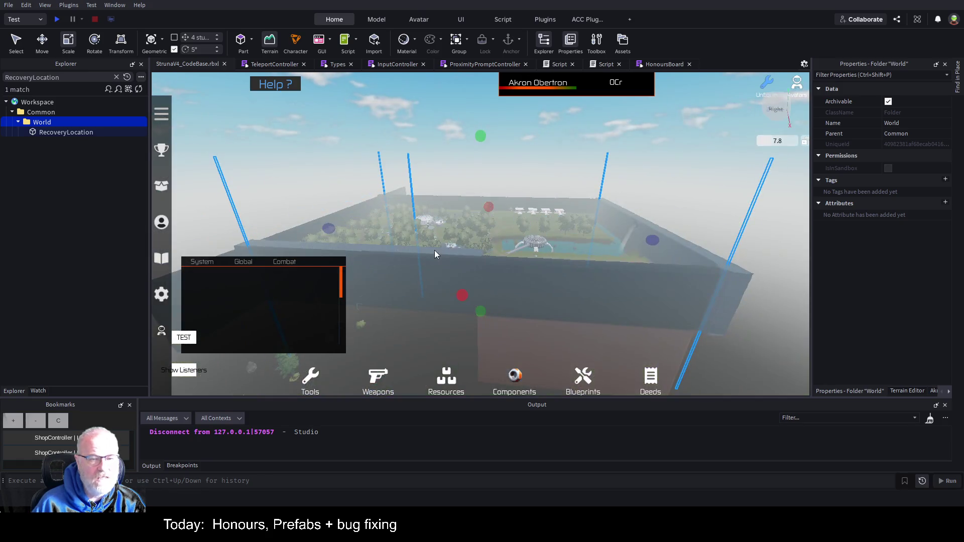
pyautogui.click(65, 134)
pyautogui.press('f')
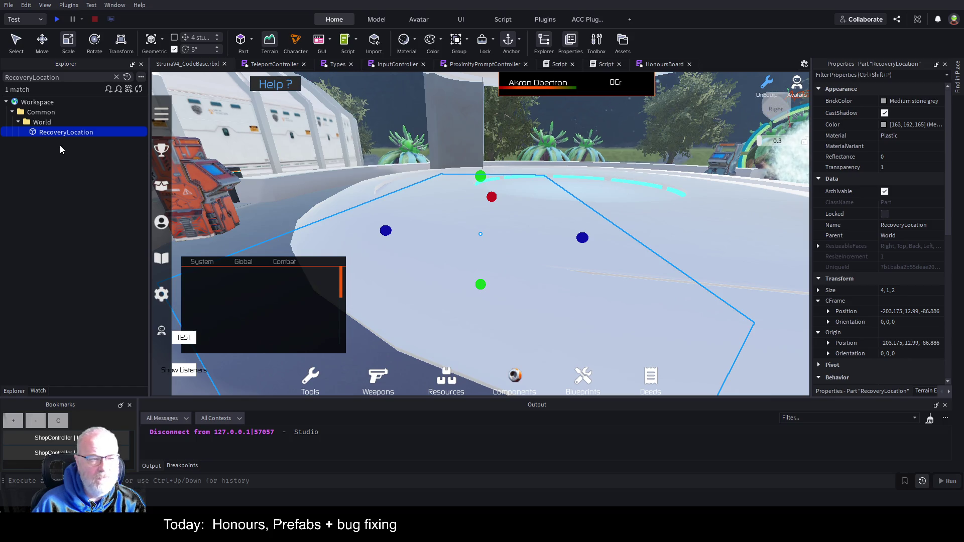
# Clear the search filter and delete RecoveryLocation from the World folder.
pyautogui.click(116, 77)
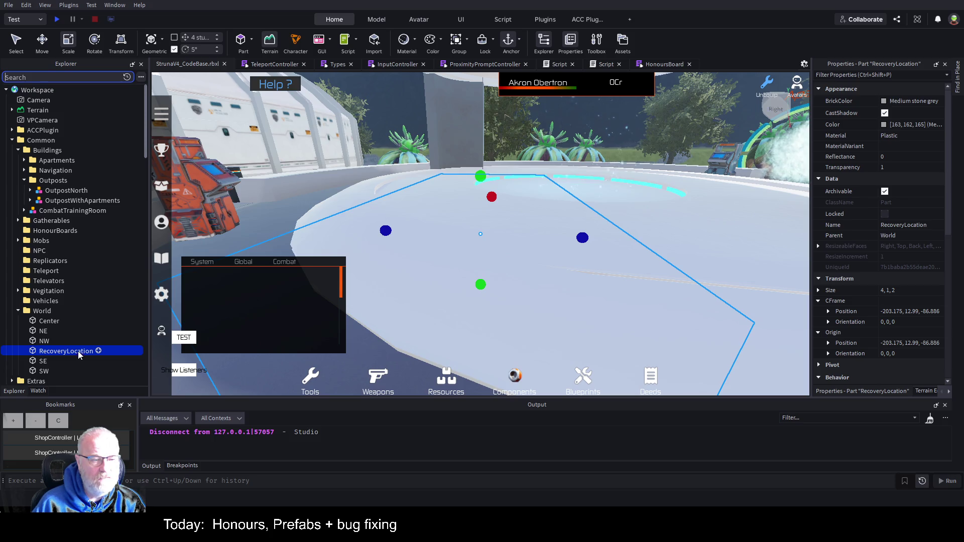
pyautogui.scroll(-1, 95, 320)
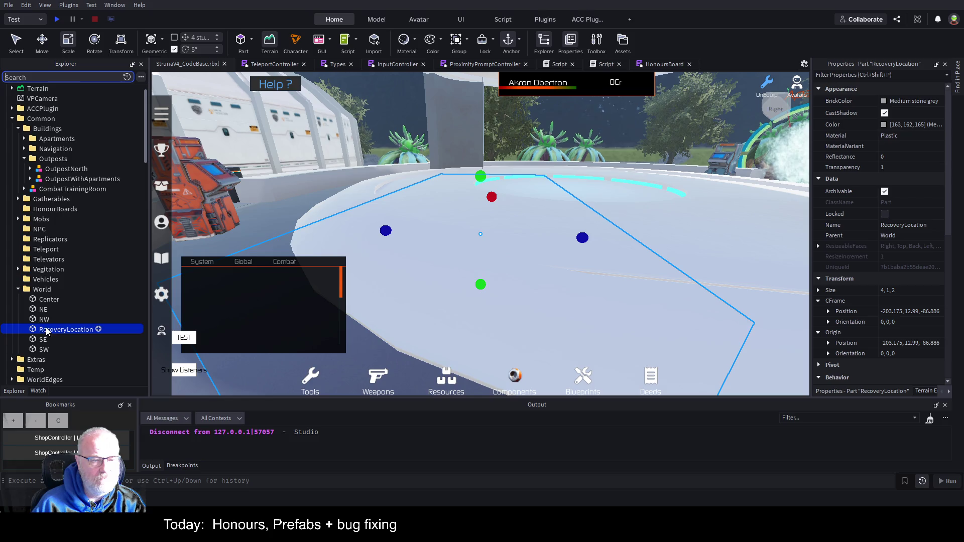
pyautogui.click(414, 285)
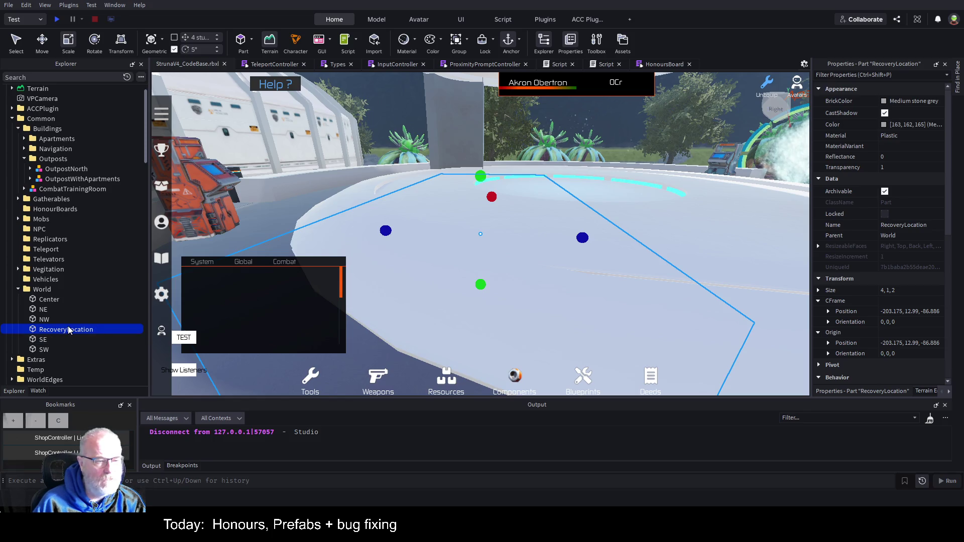
pyautogui.press('Delete')
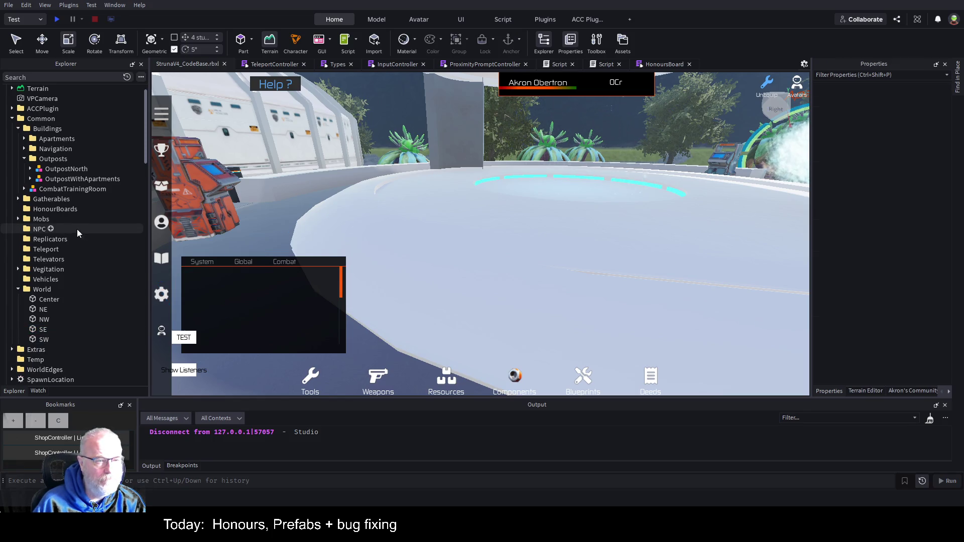
# Select the OutpostWithApartments model in Outposts as RecoveryLocation's new parent.
pyautogui.click(31, 179)
pyautogui.click(74, 179)
pyautogui.click(36, 189)
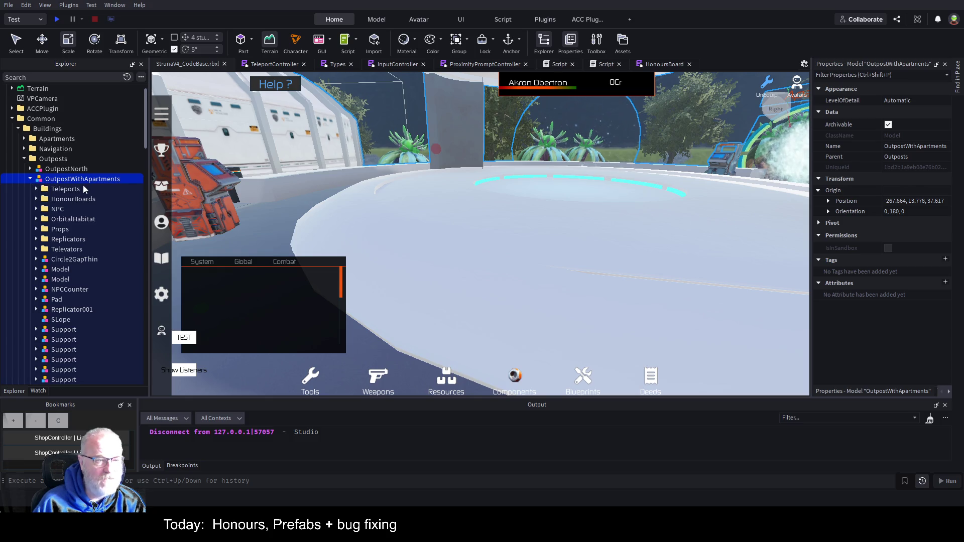
pyautogui.click(46, 160)
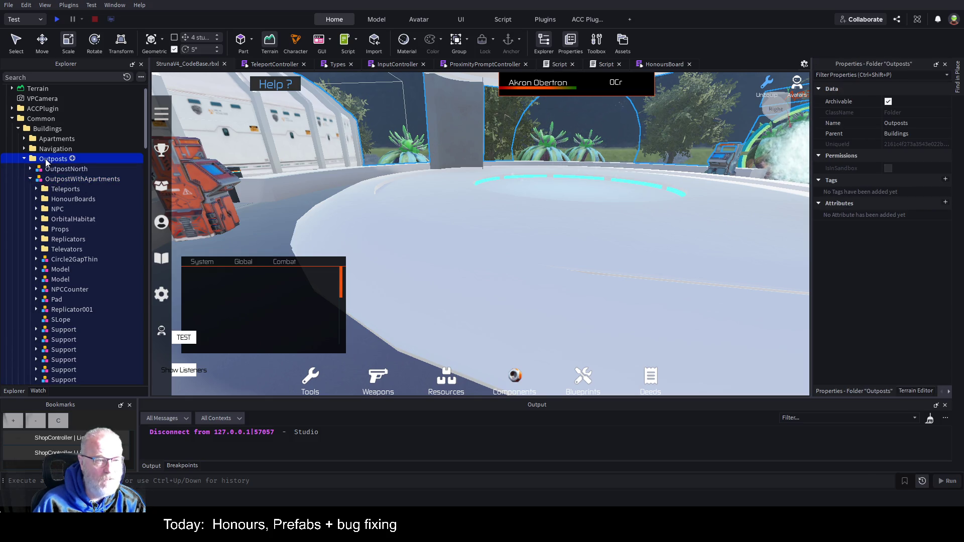
pyautogui.click(30, 180)
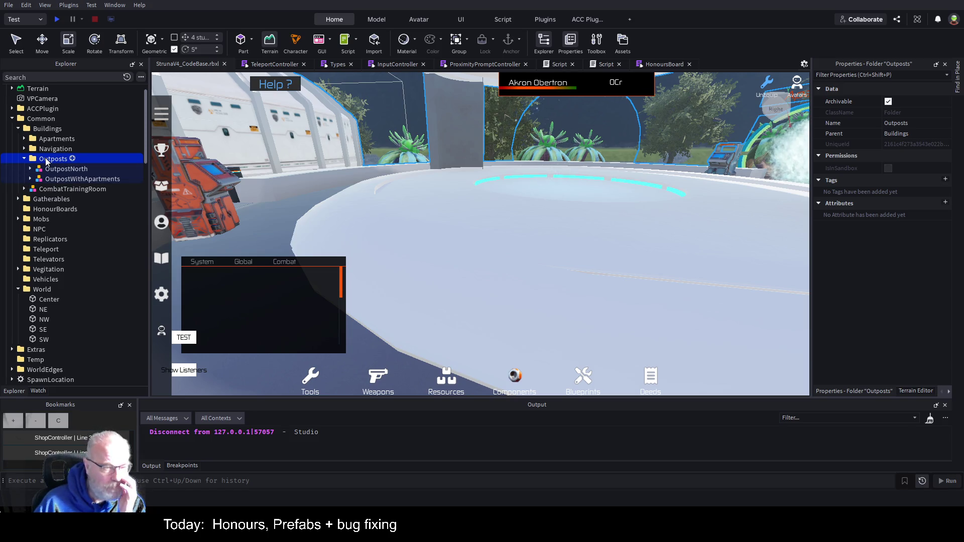
pyautogui.click(58, 179)
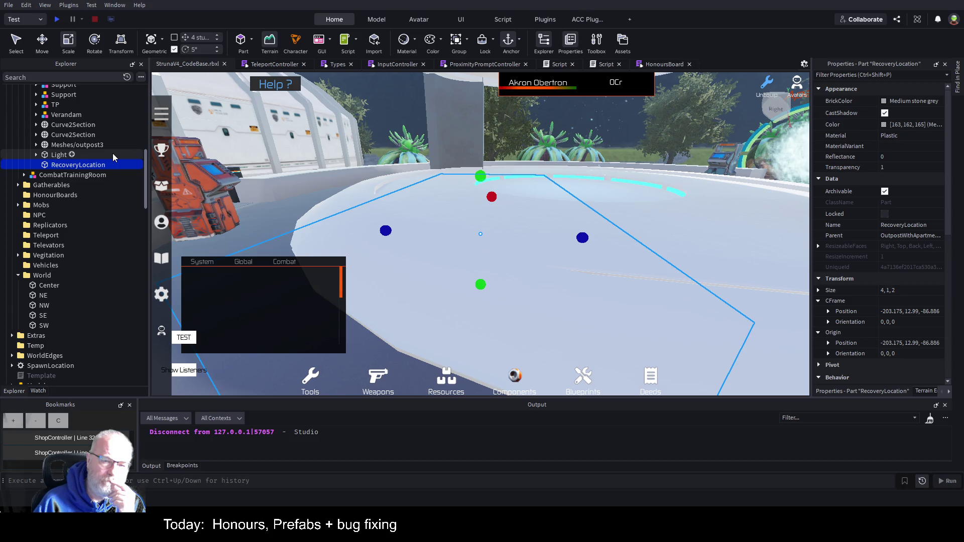
pyautogui.scroll(-10, 524, 272)
pyautogui.moveTo(601, 258); pyautogui.dragTo(600, 258)
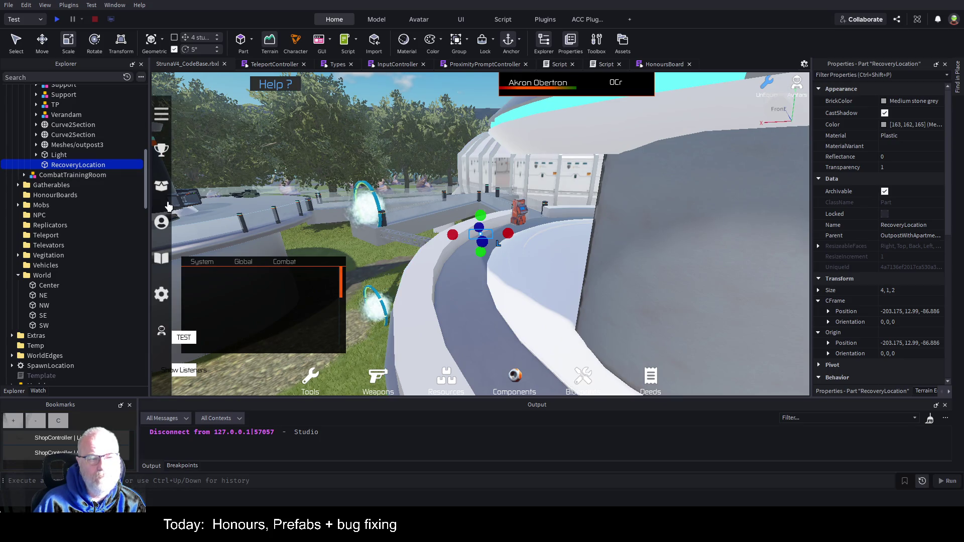
pyautogui.scroll(10, 53, 205)
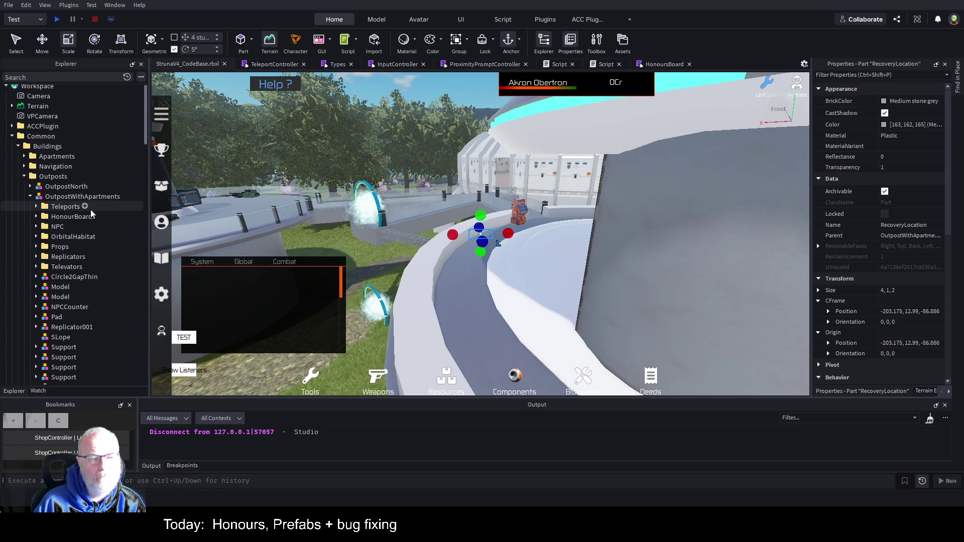
pyautogui.click(84, 198)
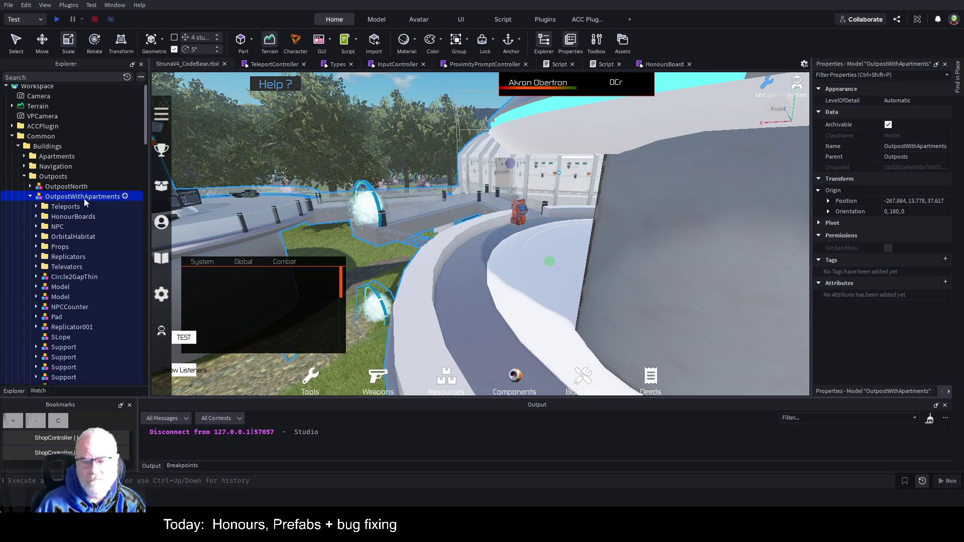
# Save StrunaV4_CodeBase, then clear the Explorer search in the Central Province window.
pyautogui.hotkey('ctrl', 's')
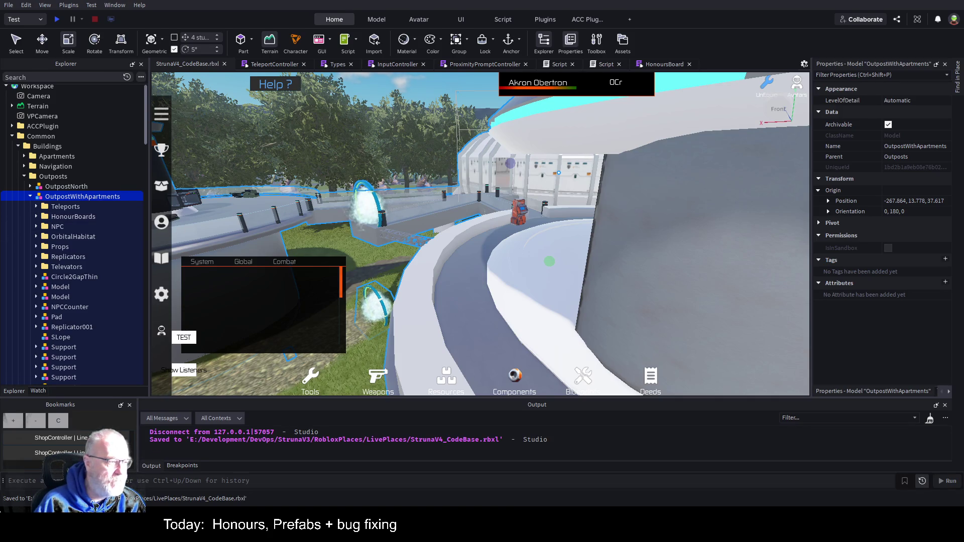
pyautogui.hotkey('alt', 'Tab')
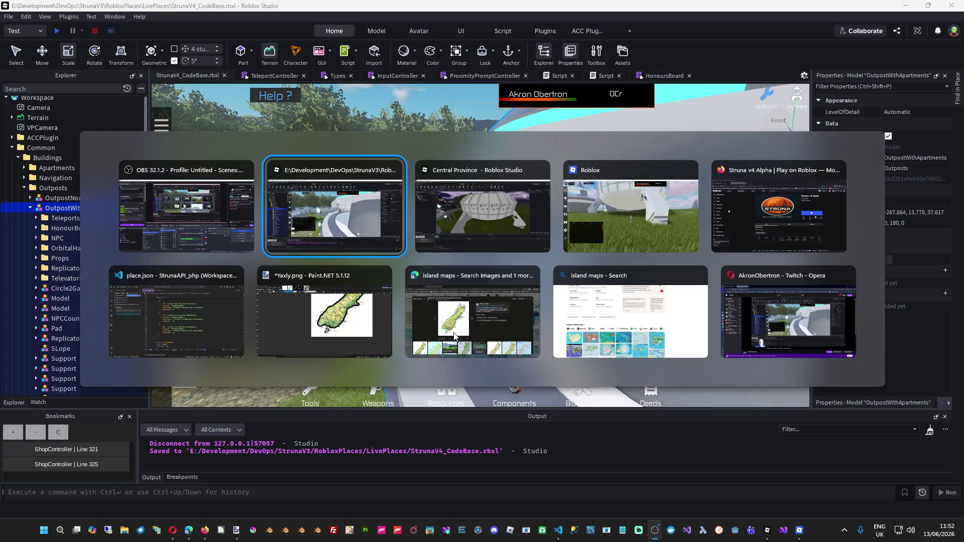
pyautogui.press('Tab')
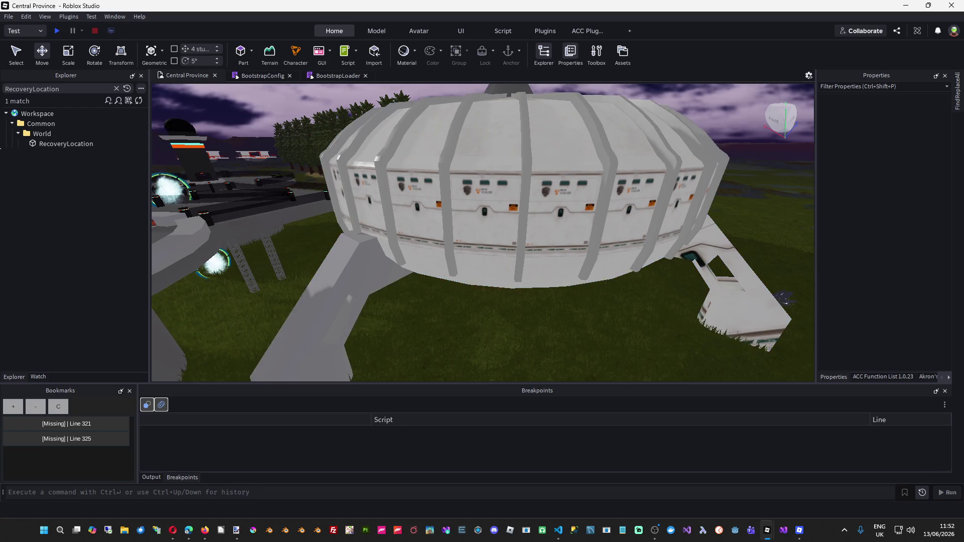
pyautogui.click(117, 89)
# Delete RecoveryLocation from Central Province's World folder.
pyautogui.scroll(-3, 100, 241)
pyautogui.click(84, 245)
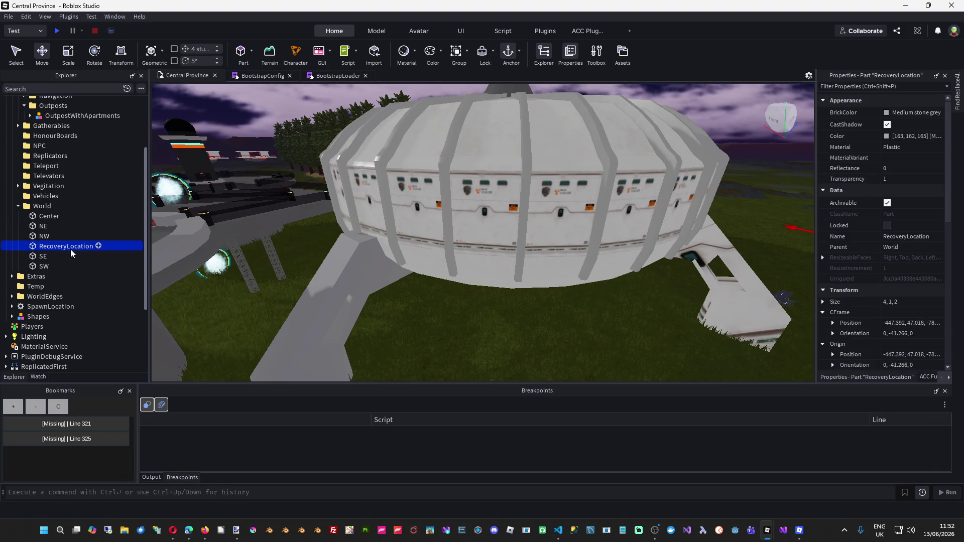
pyautogui.press('Delete')
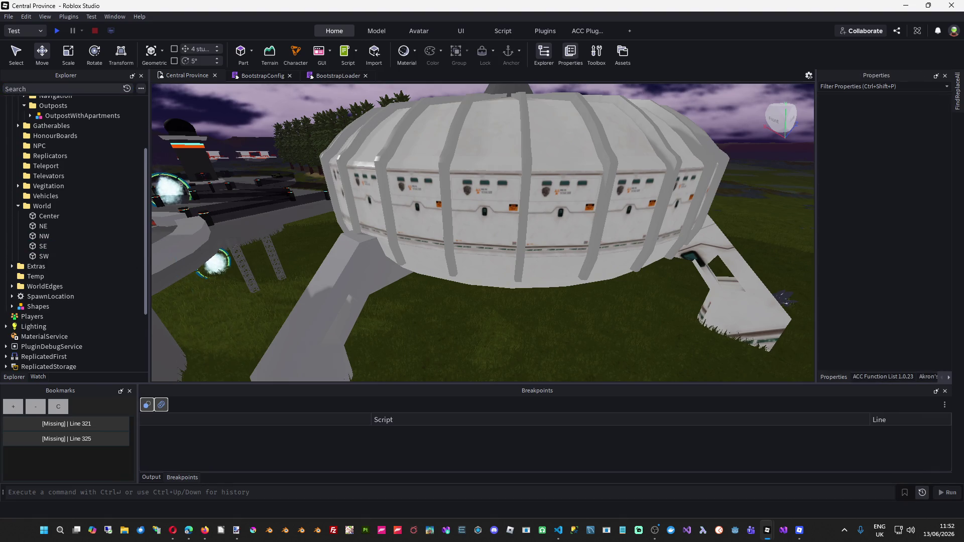
# Cut OutpostWithApartments and paste it into the Outposts folder at its original location.
pyautogui.scroll(5, 225, 290)
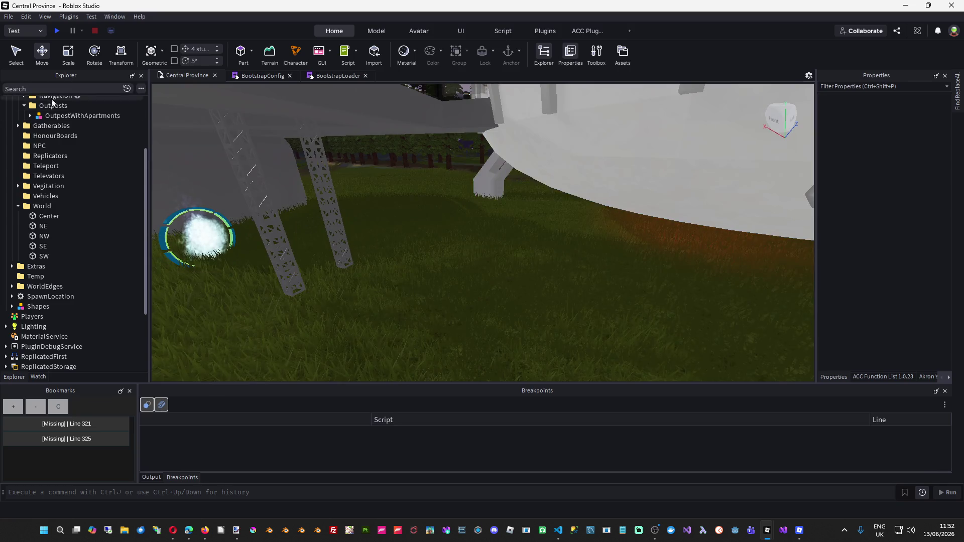
pyautogui.click(62, 117)
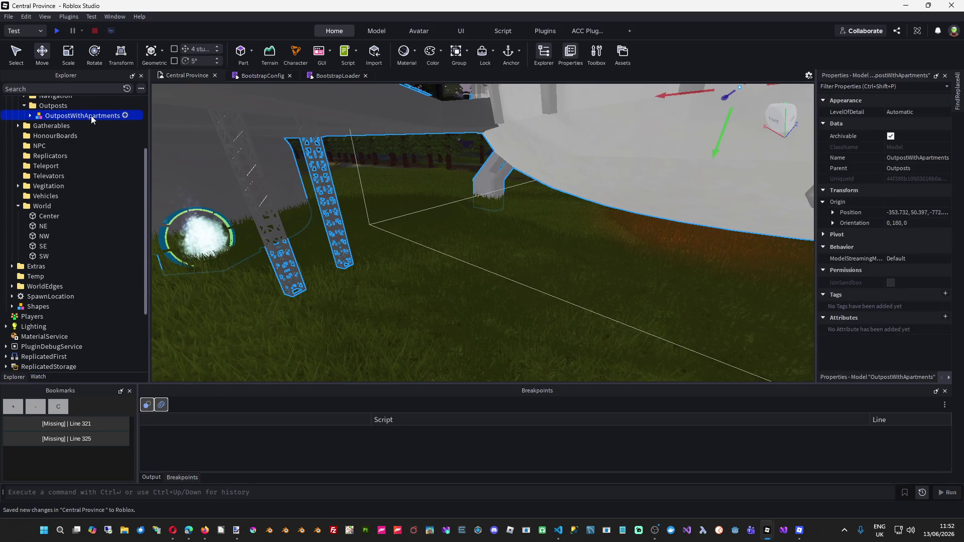
pyautogui.press('Delete')
pyautogui.scroll(3, 103, 188)
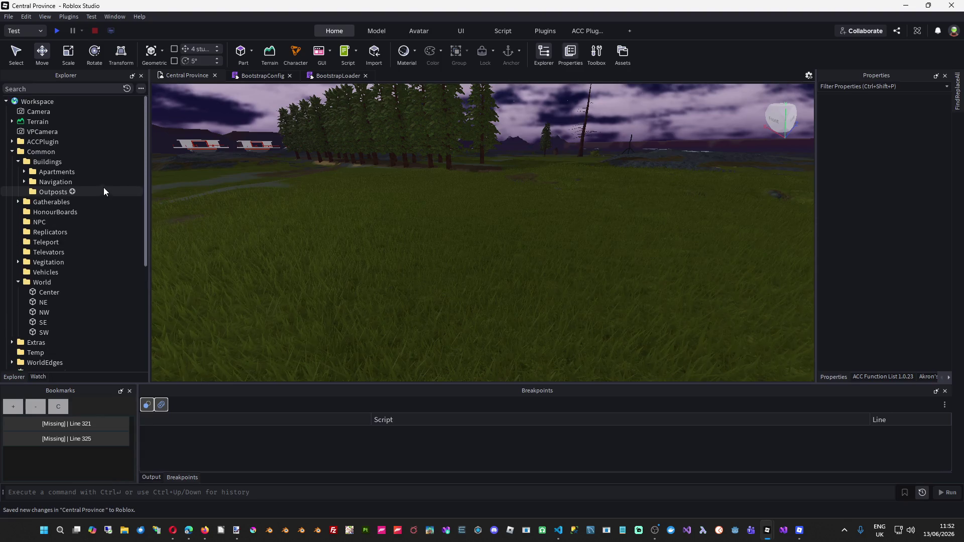
pyautogui.click(52, 188)
pyautogui.rightClick(52, 188)
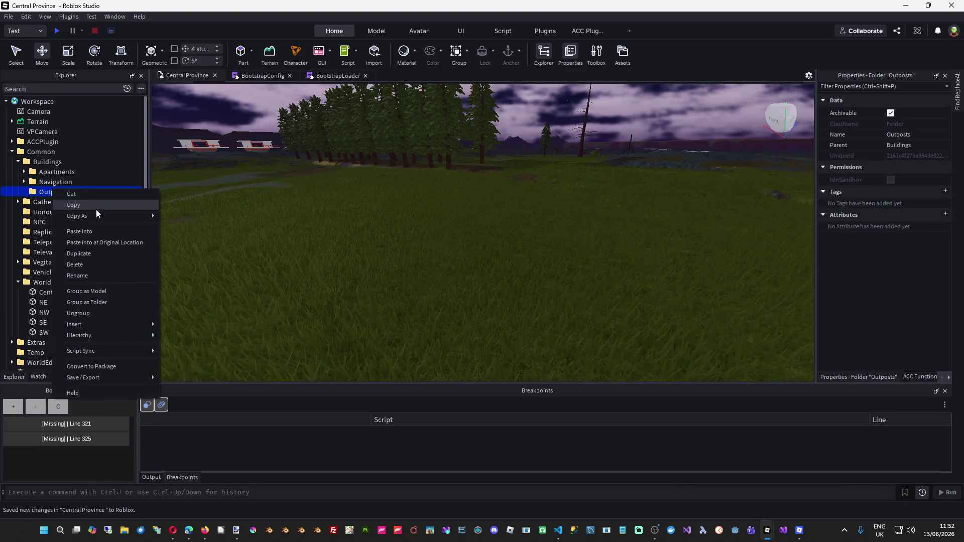
pyautogui.click(98, 243)
# Raise the OutpostWithApartments model about 29 studs with the Move tool's Y handle.
pyautogui.moveTo(621, 157)
pyautogui.mouseDown()
pyautogui.moveTo(437, 212)
pyautogui.moveTo(333, 282)
pyautogui.moveTo(583, 222)
pyautogui.moveTo(582, 232)
pyautogui.mouseUp()
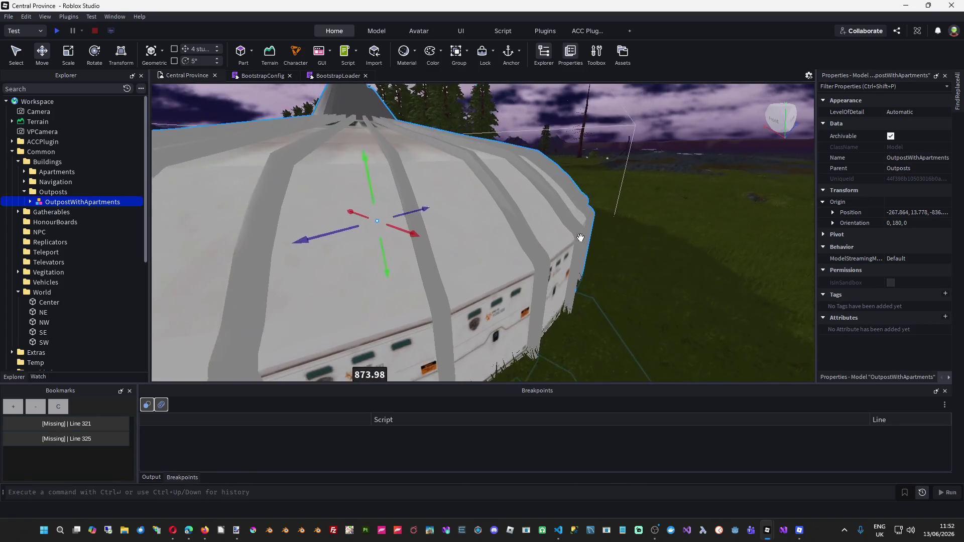
pyautogui.scroll(-5, 566, 271)
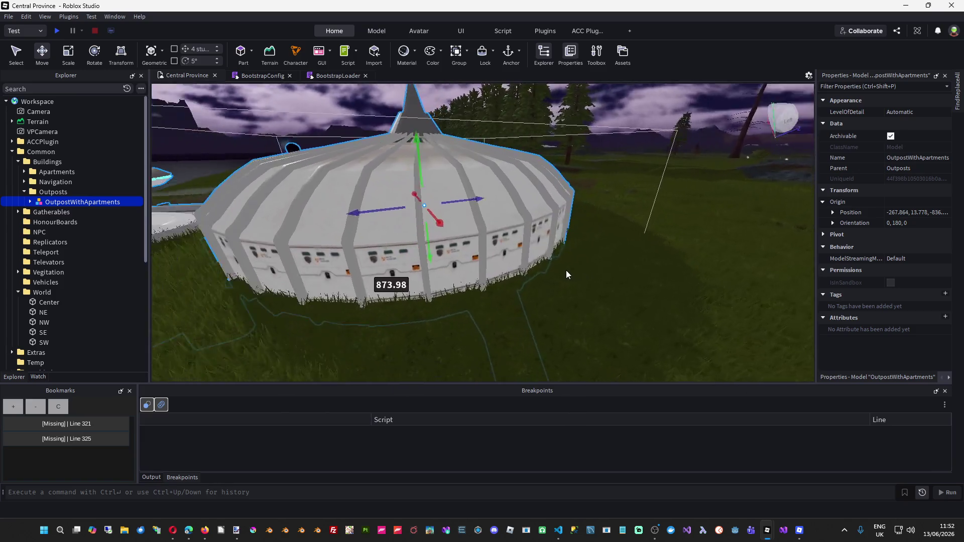
pyautogui.rightClick(565, 270)
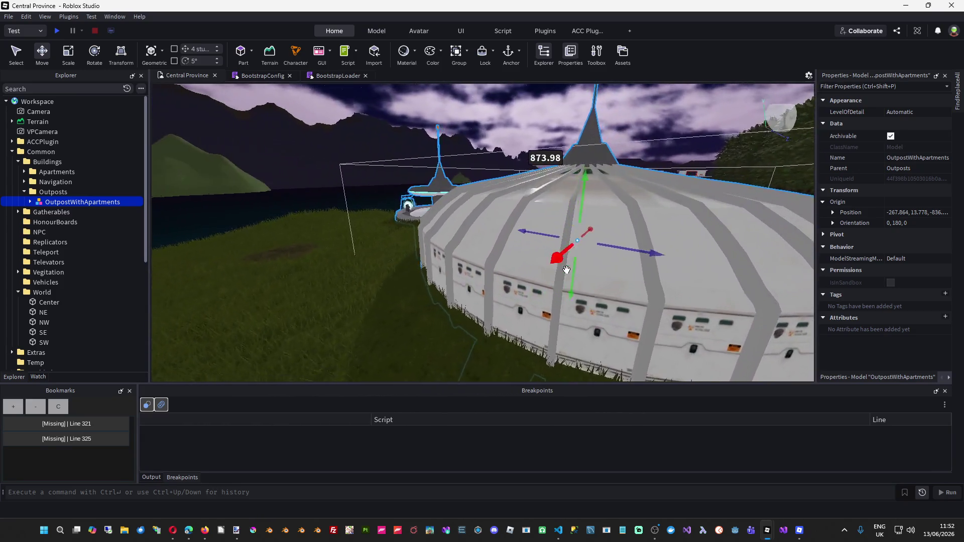
pyautogui.rightClick(567, 271)
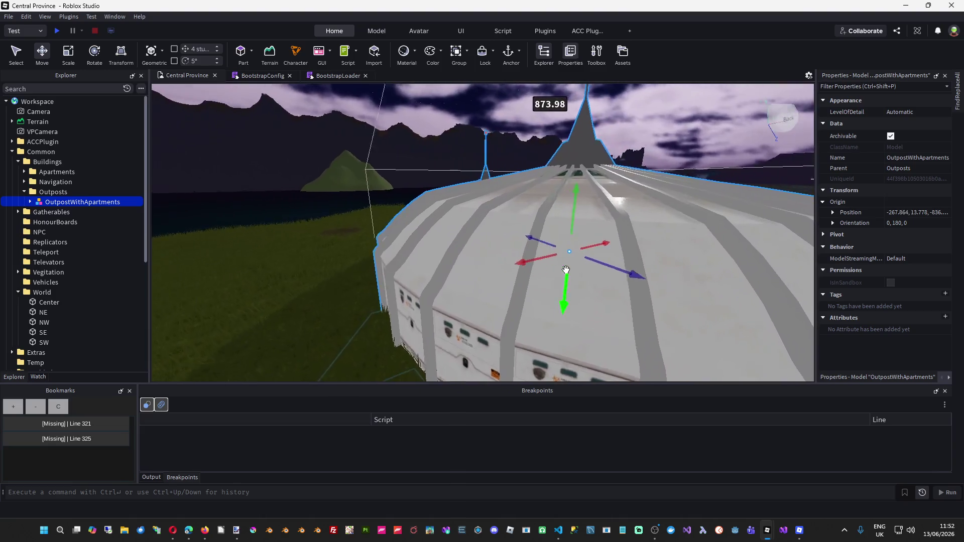
pyautogui.rightClick(567, 270)
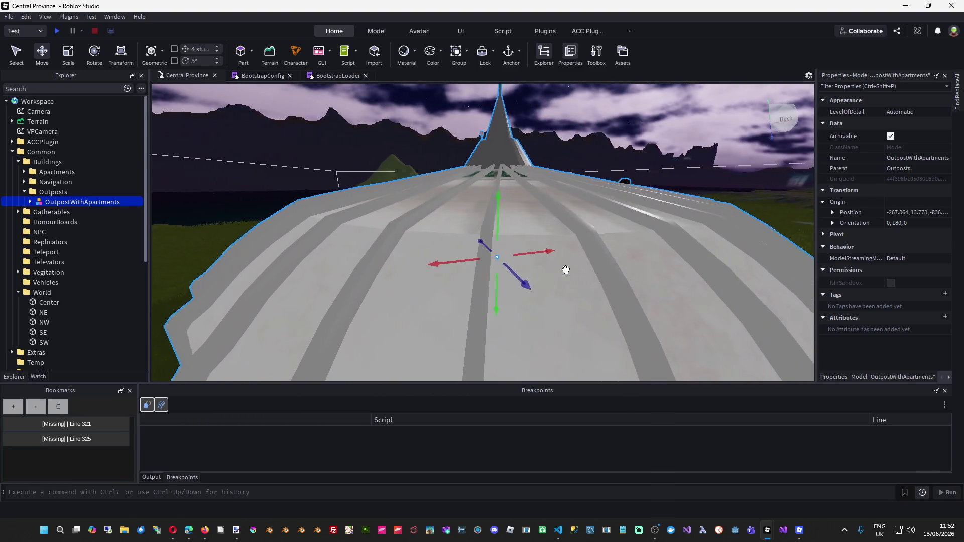
pyautogui.rightClick(567, 271)
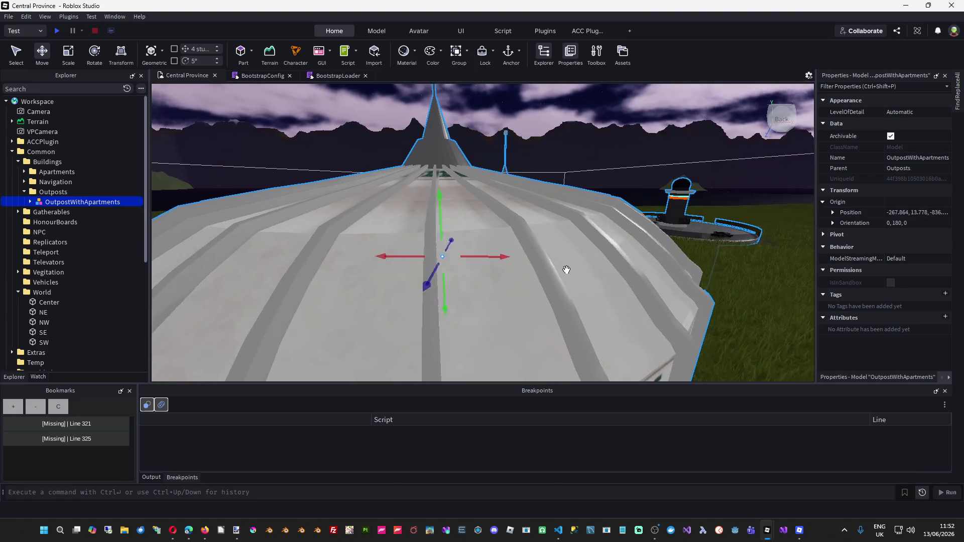
pyautogui.rightClick(567, 270)
pyautogui.moveTo(410, 236)
pyautogui.mouseDown()
pyautogui.moveTo(439, 205)
pyautogui.moveTo(438, 146)
pyautogui.moveTo(602, 185)
pyautogui.mouseUp()
# Lift the outpost slightly higher to Position Y 44.325 and refocus the view on it.
pyautogui.rightClick(603, 184)
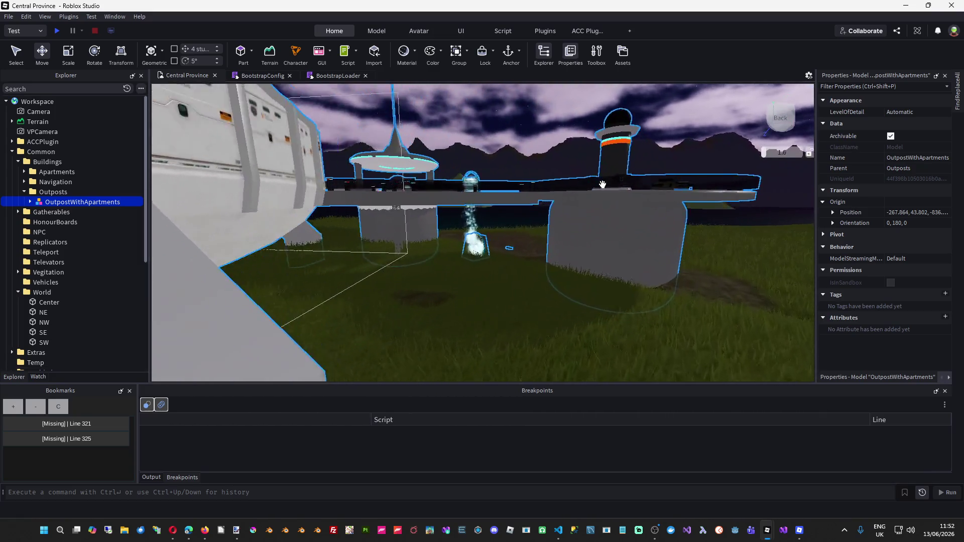
pyautogui.rightClick(602, 185)
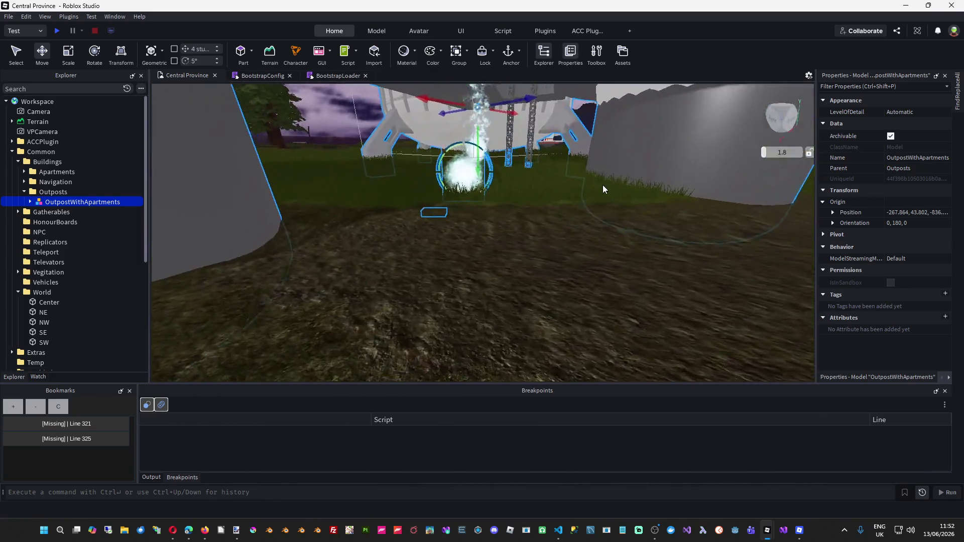
pyautogui.moveTo(510, 235); pyautogui.dragTo(511, 305)
pyautogui.scroll(5, 529, 340)
pyautogui.press('f')
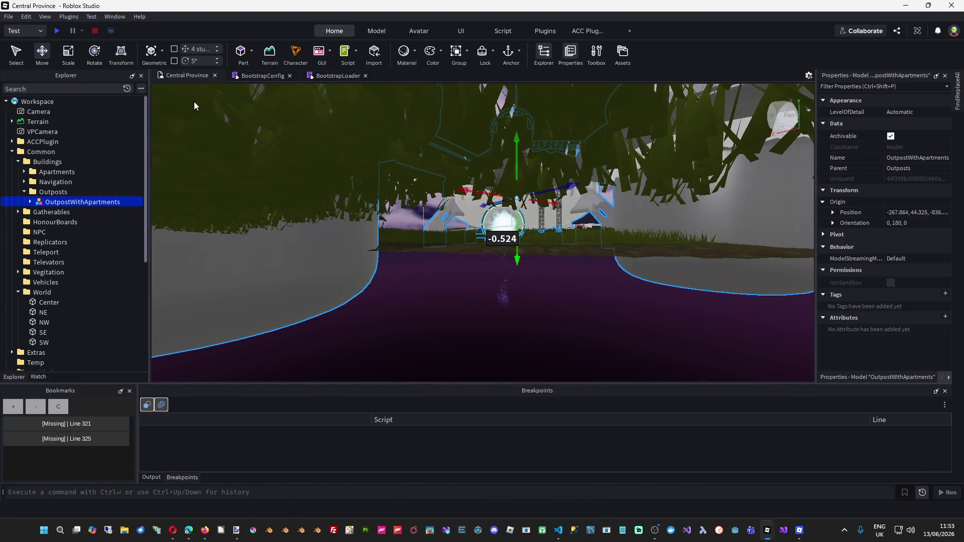
# Save Central Province to a local file, publish it to Roblox, and check the Output log.
pyautogui.click(13, 18)
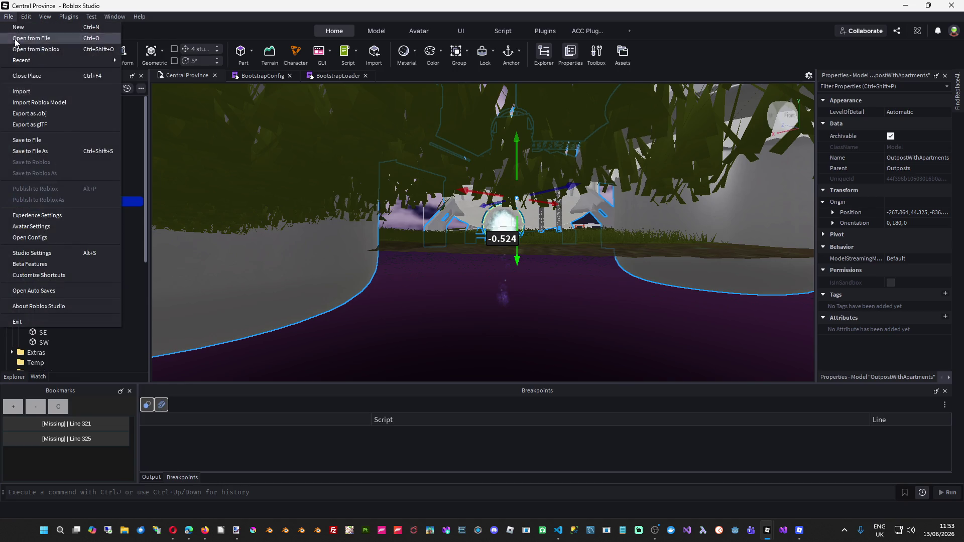
pyautogui.click(45, 140)
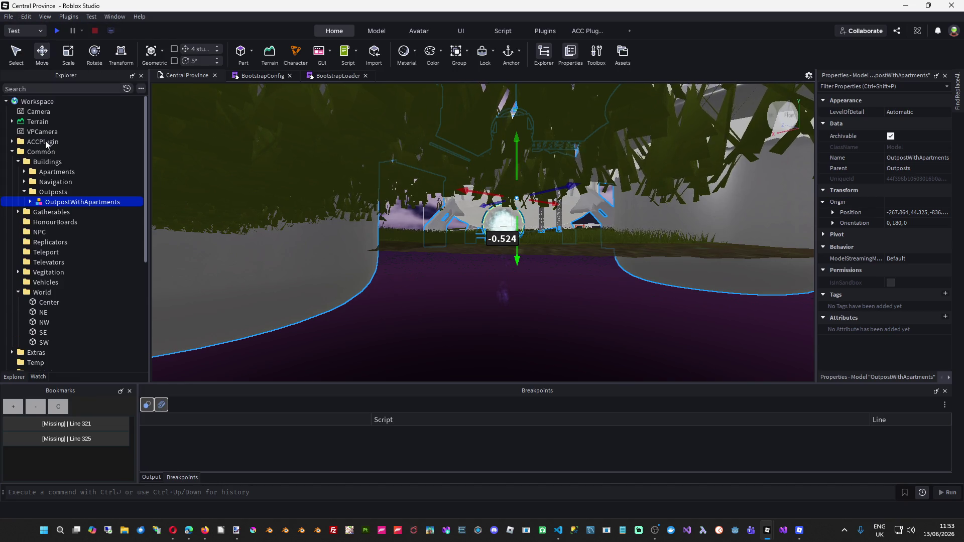
pyautogui.click(9, 16)
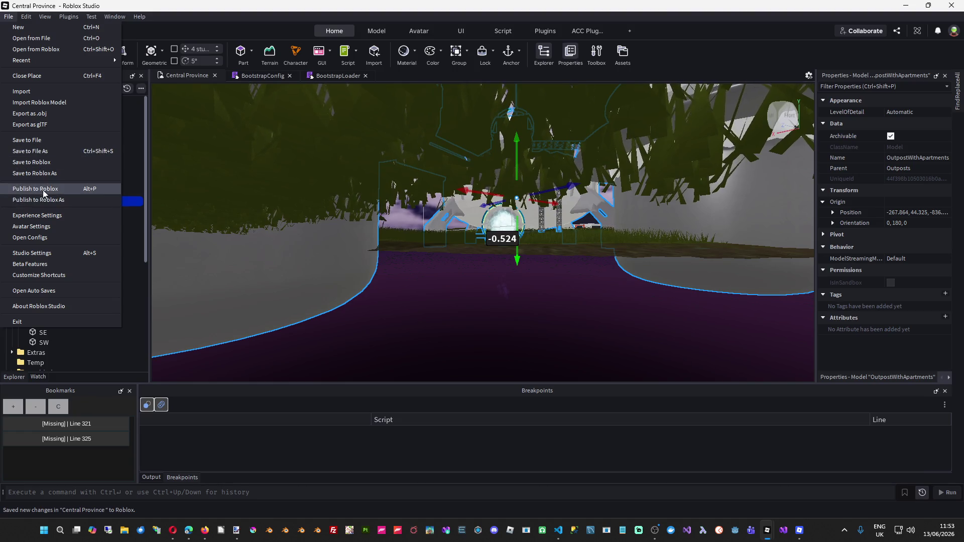
pyautogui.click(44, 188)
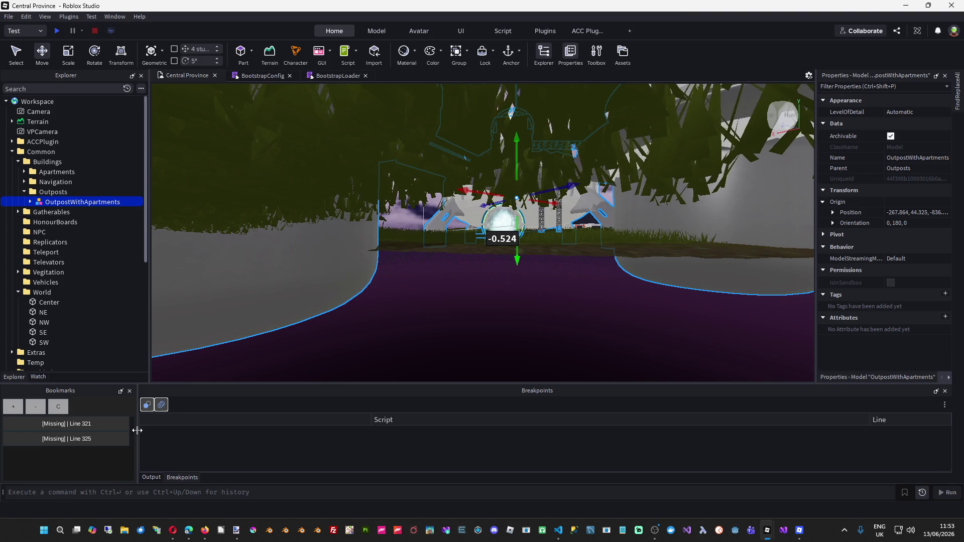
pyautogui.click(151, 477)
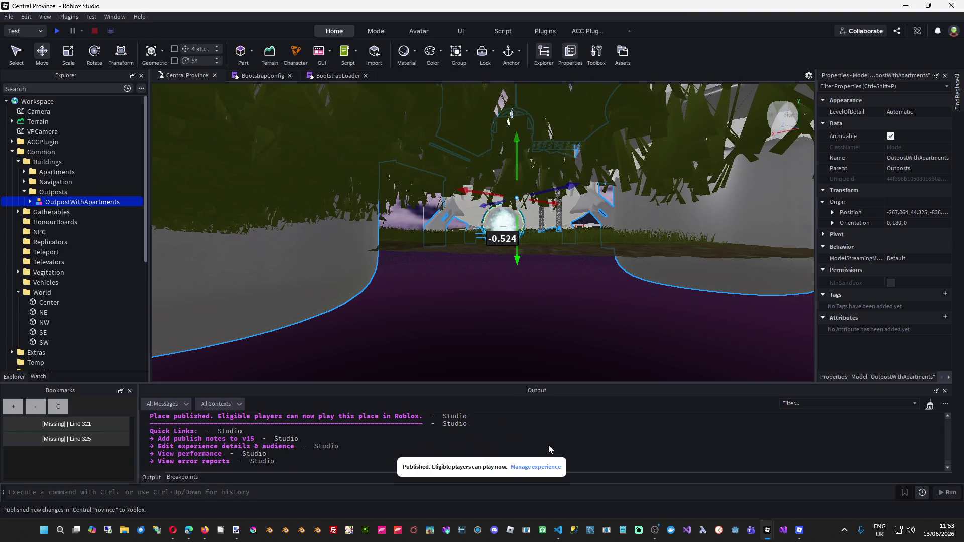
pyautogui.hotkey('alt', 'Tab')
pyautogui.hotkey('alt', 'Tab')
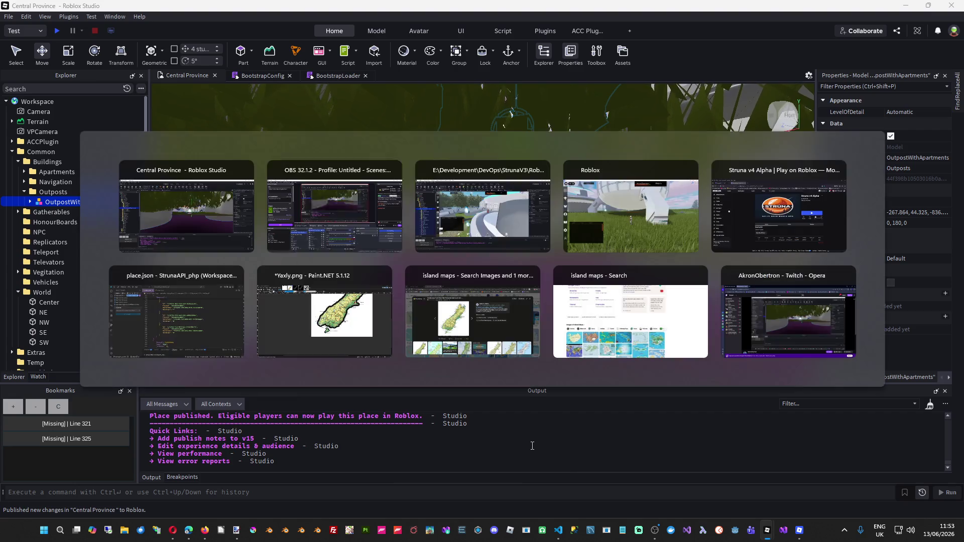
# Switch to the running game and run the character to the outpost's Apartments portal.
pyautogui.click(578, 230)
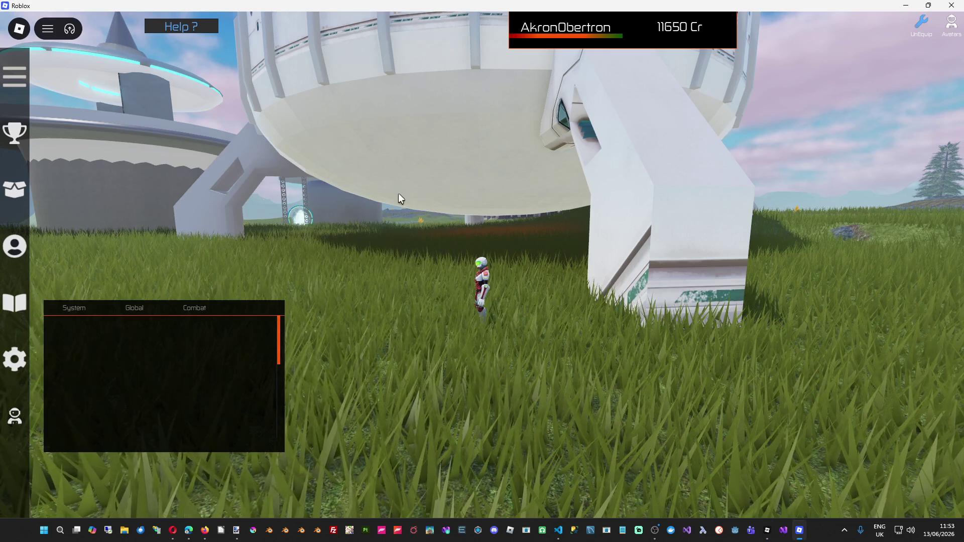
pyautogui.press('Left')
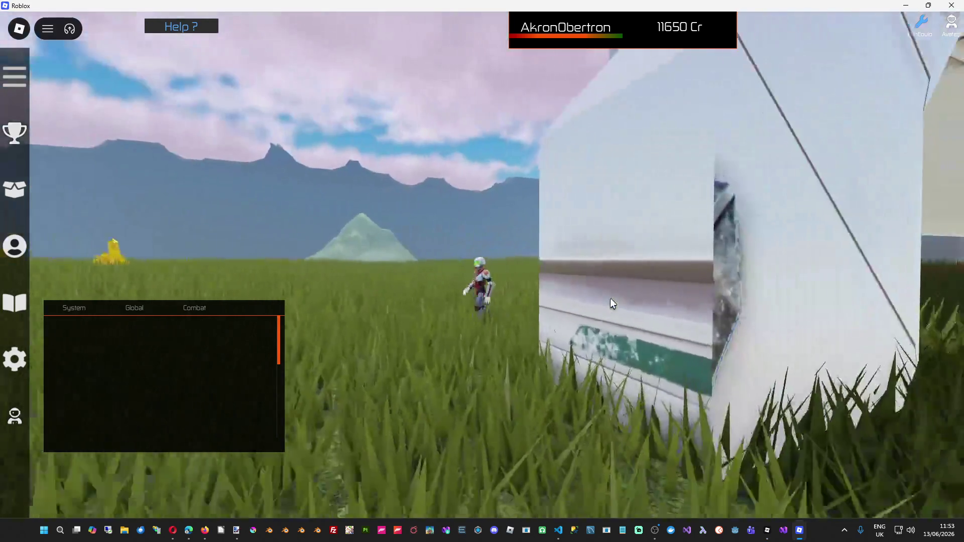
pyautogui.press('w')
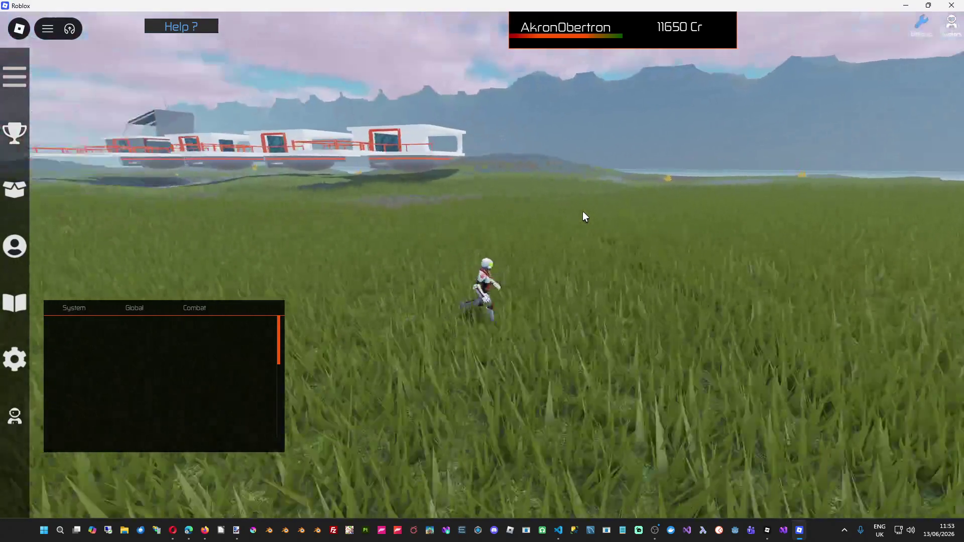
pyautogui.press('Left')
pyautogui.press('Left')
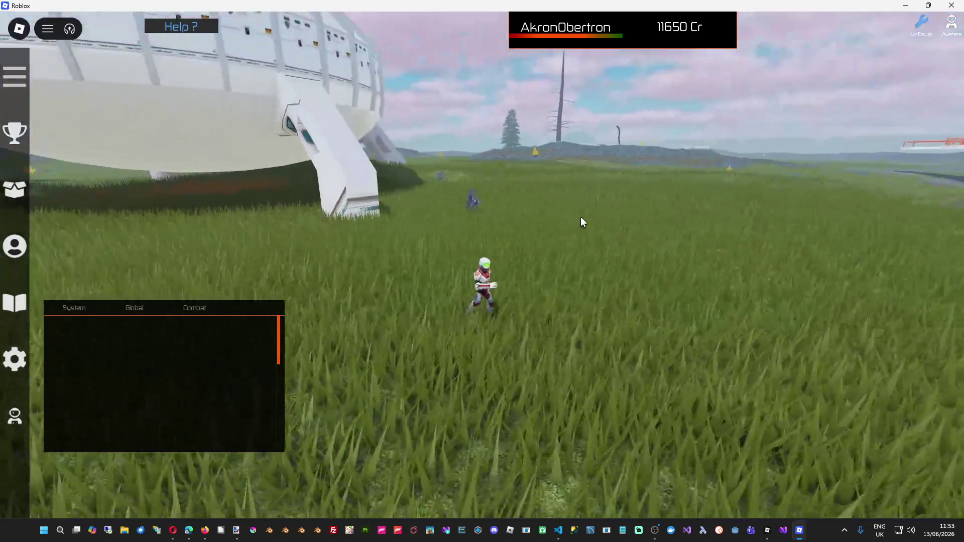
pyautogui.press('w')
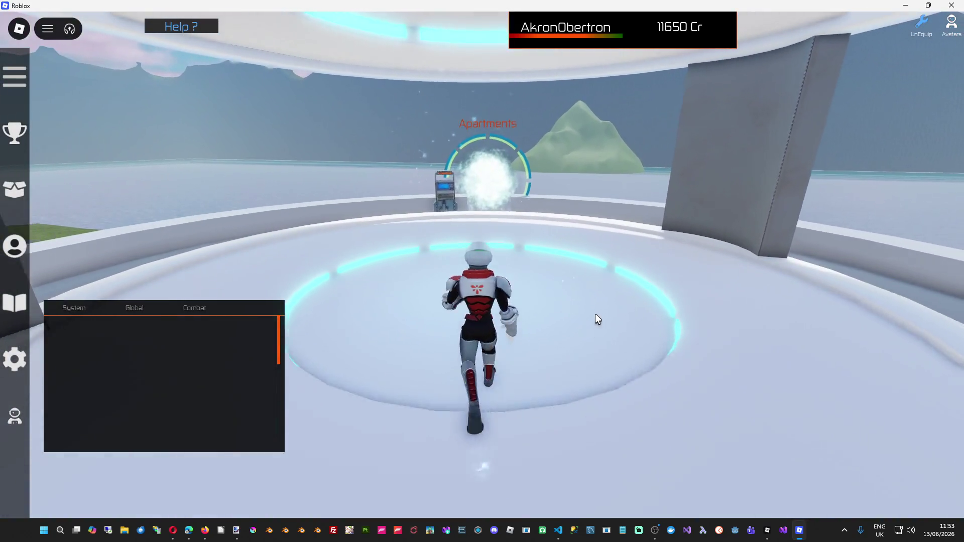
# Teleport through the portal to Central Province, closing the Developer Console while it loads.
pyautogui.press('e')
pyautogui.click(481, 155)
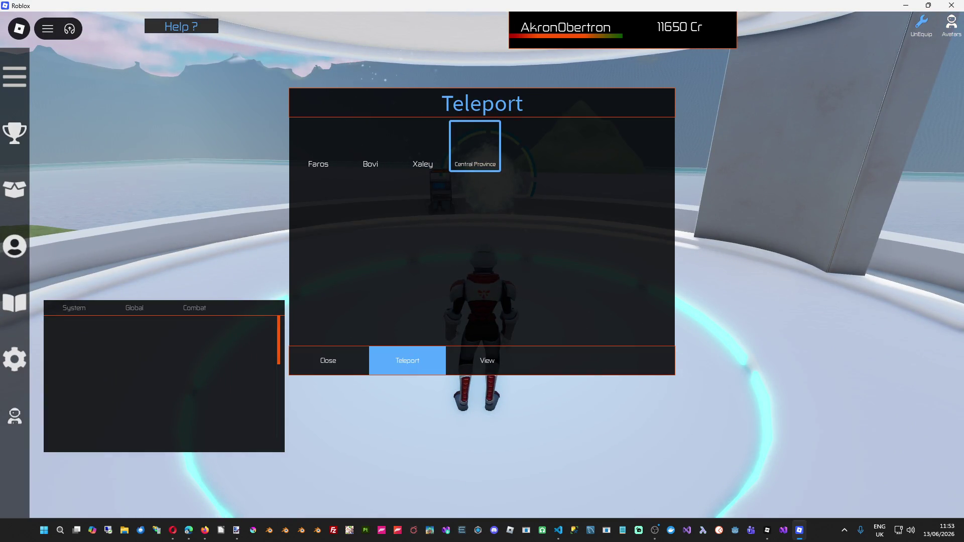
pyautogui.click(437, 361)
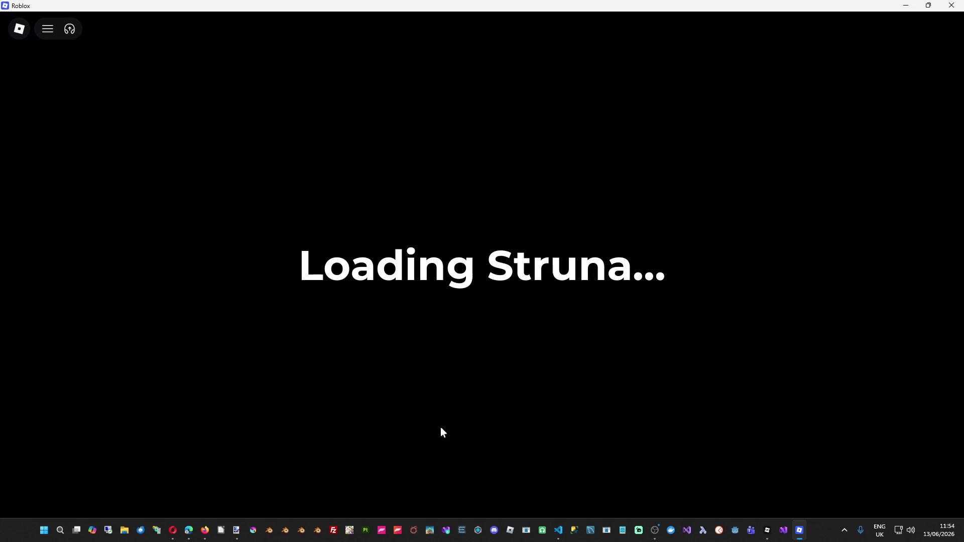
pyautogui.press('F9')
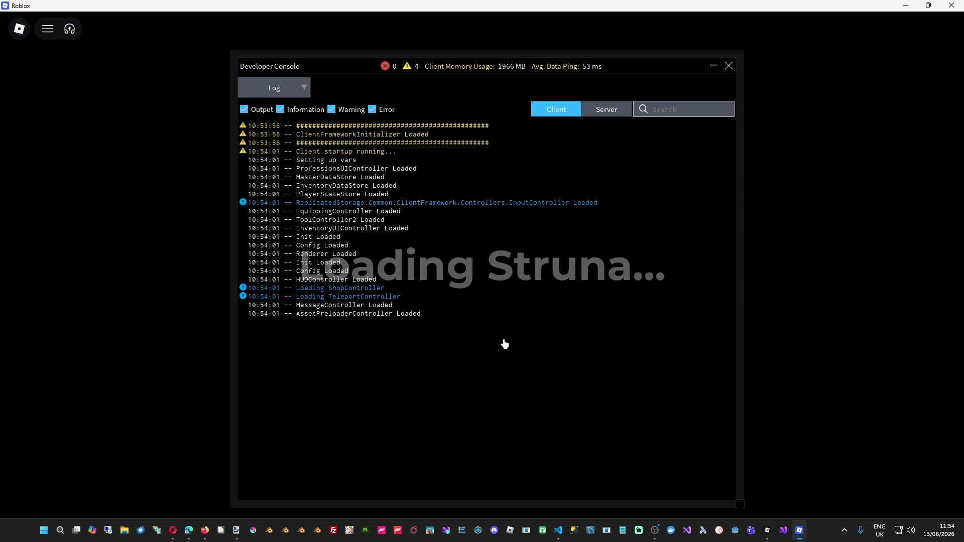
pyautogui.click(729, 65)
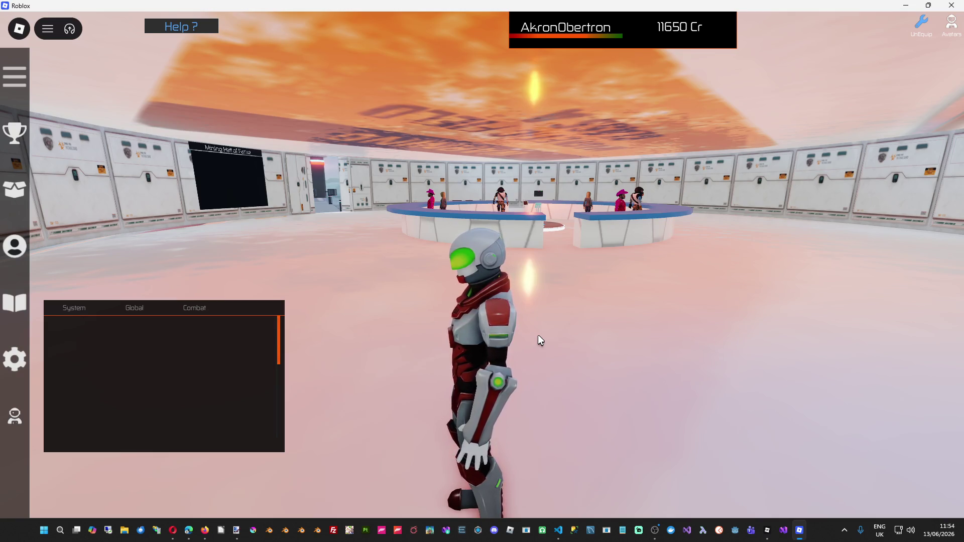
# Run the character past the central desk, out along the walkway, into the teleport portal.
pyautogui.press('w')
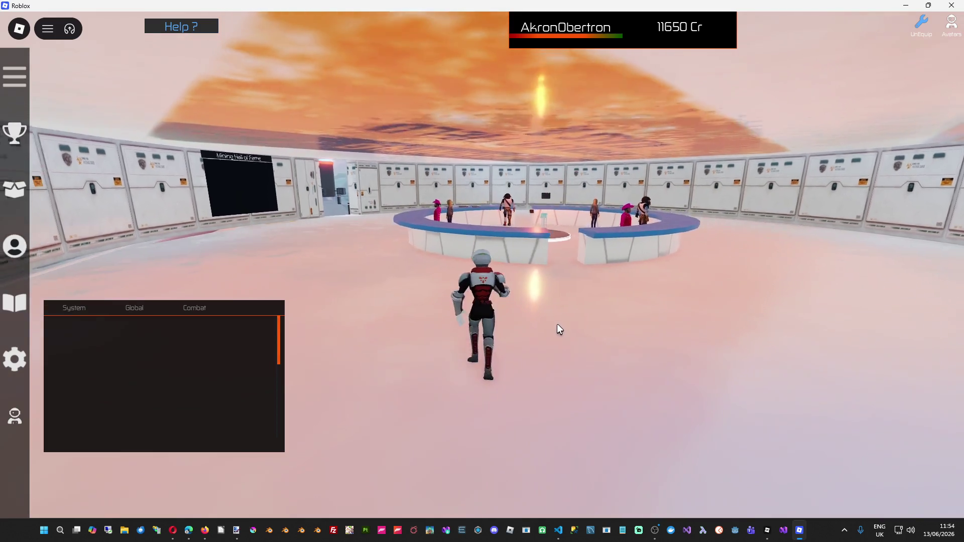
pyautogui.press('w')
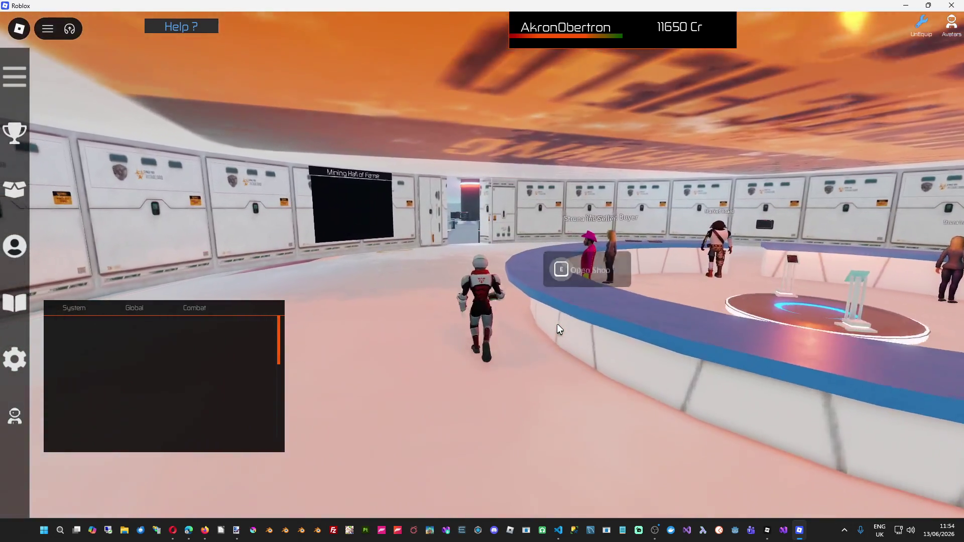
pyautogui.press('w')
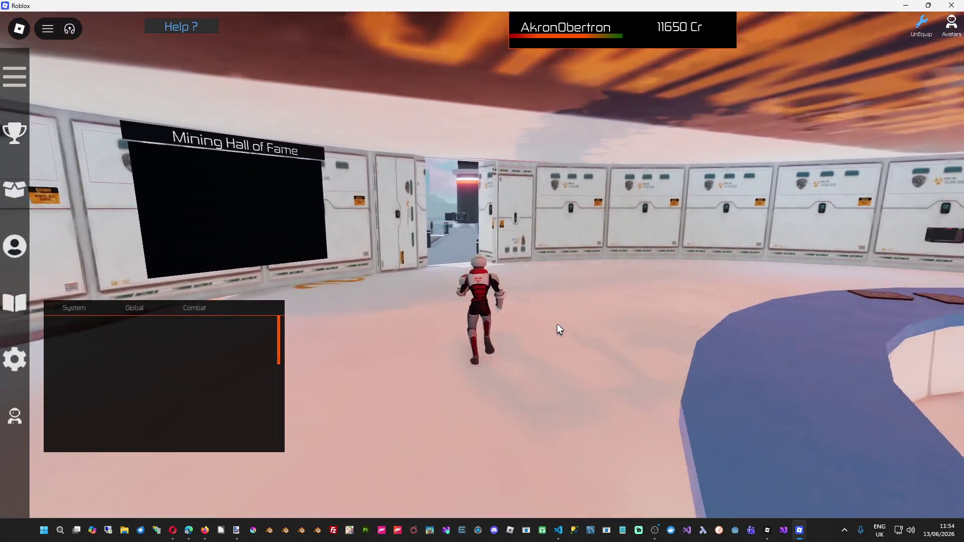
pyautogui.press('w')
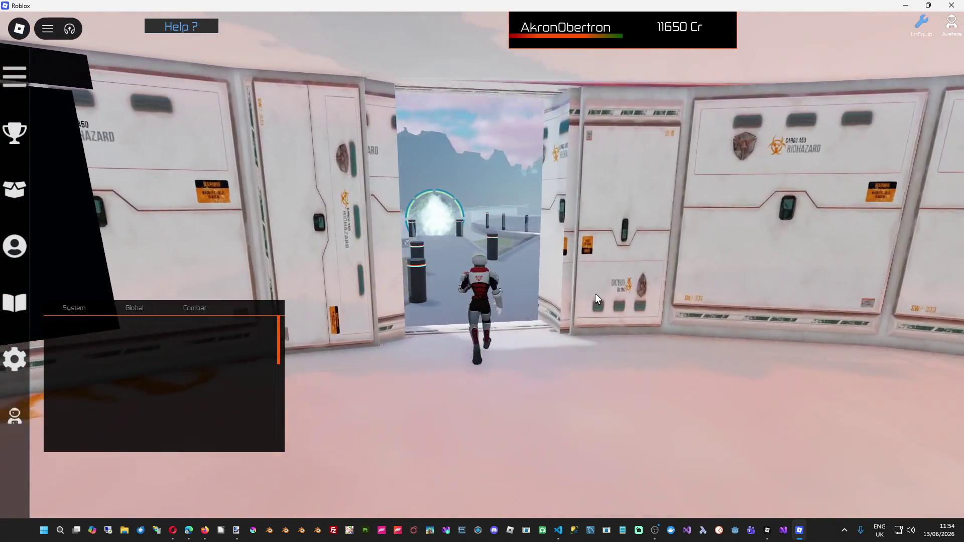
pyautogui.press('w')
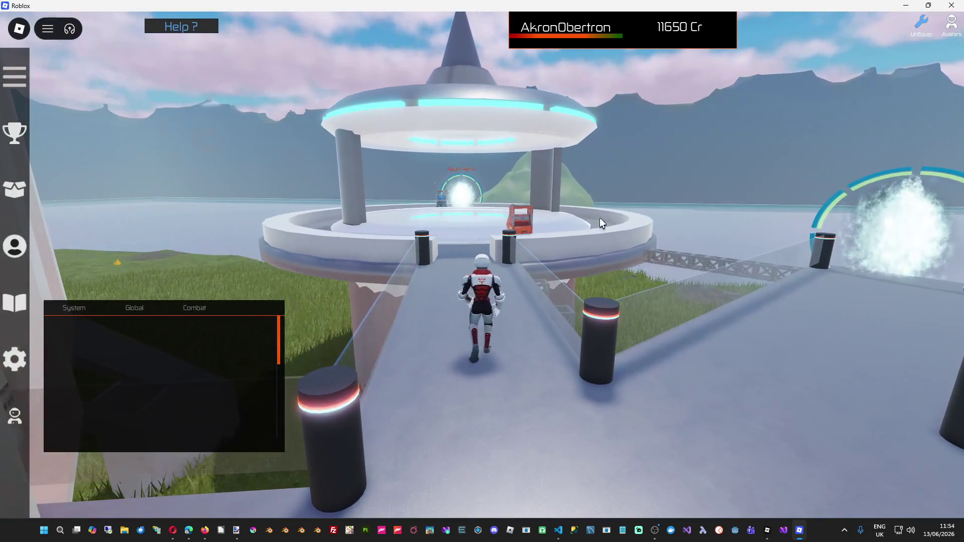
pyautogui.press('w')
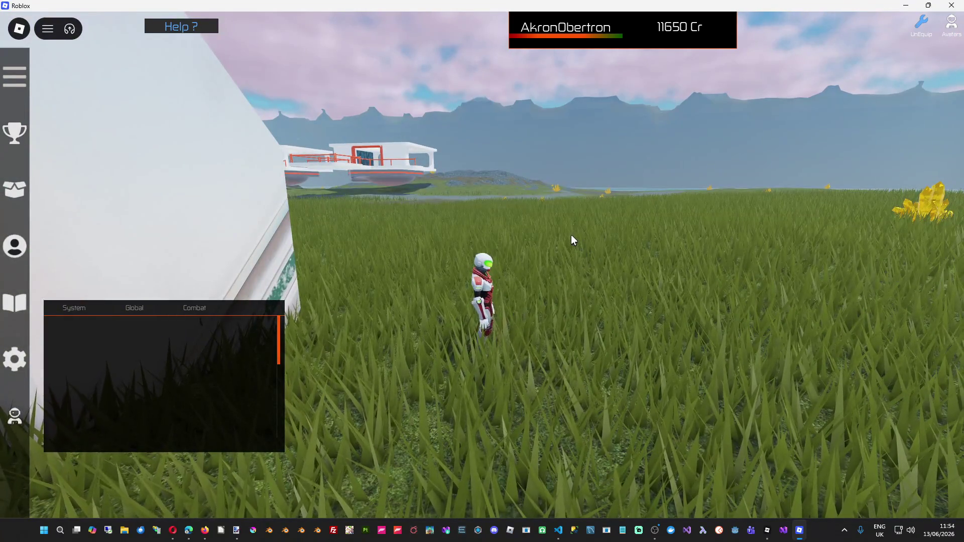
# Run through the grass around the white outpost building, zoom out, and head back toward Studio.
pyautogui.press('w')
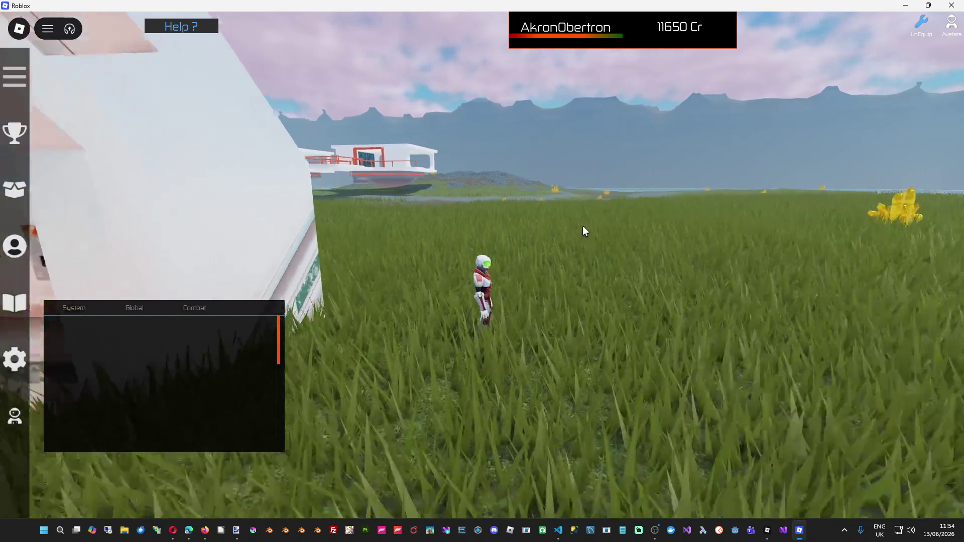
pyautogui.press('a')
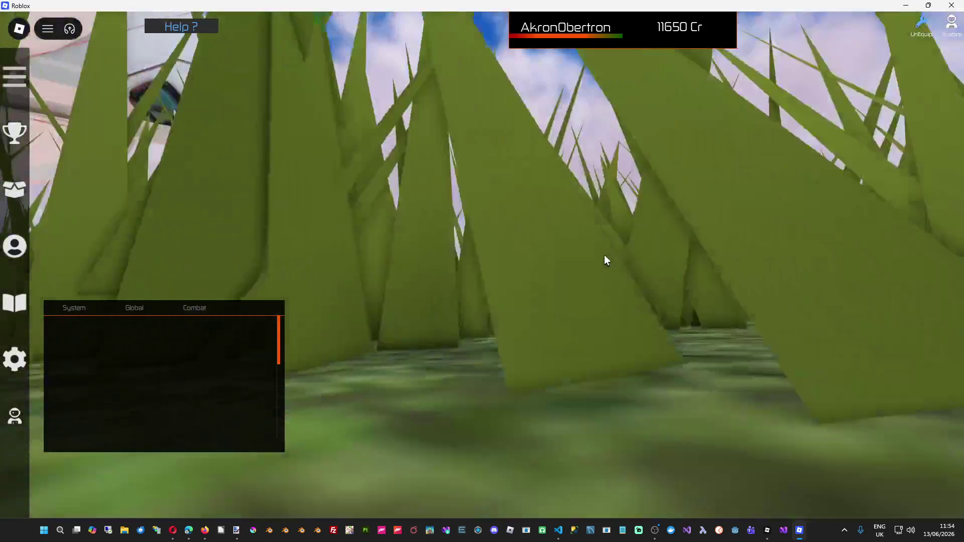
pyautogui.press('s')
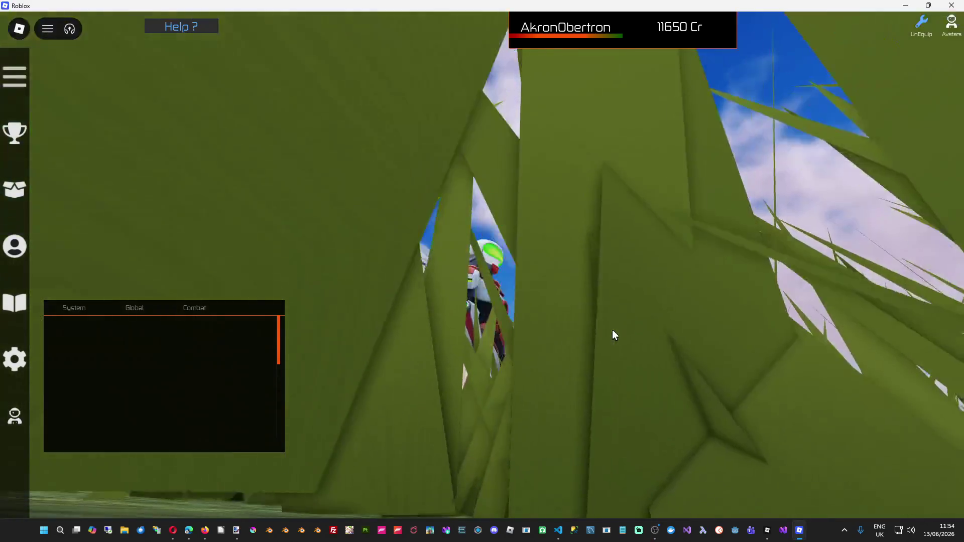
pyautogui.scroll(-5, 613, 330)
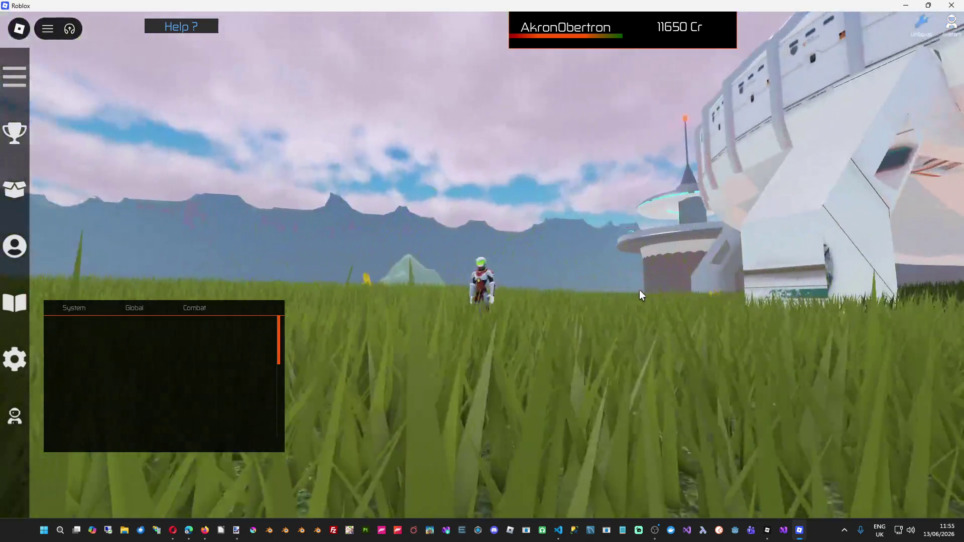
pyautogui.hotkey('alt', 'Tab')
pyautogui.hotkey('alt', 'Tab')
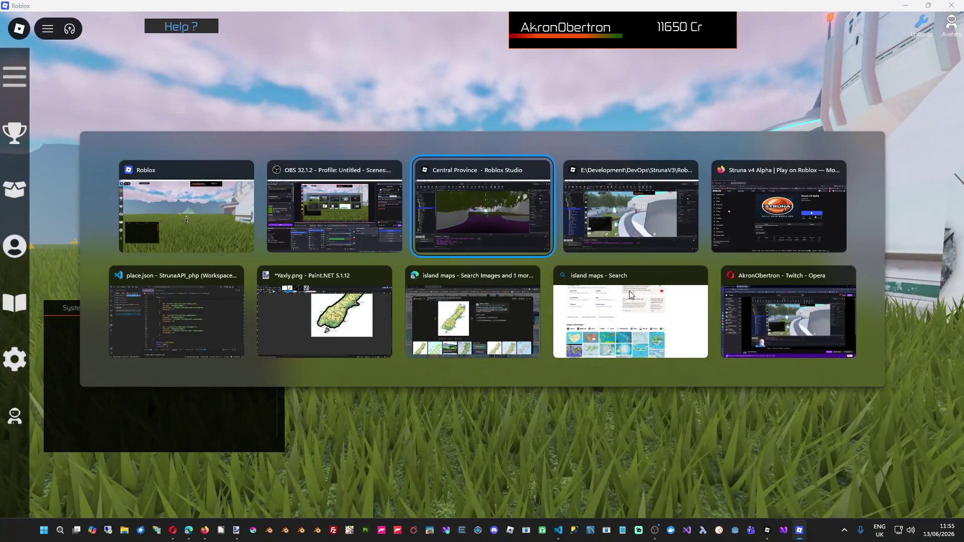
# Frame the raised OutpostWithApartments model beside the lake shore in the viewport.
pyautogui.scroll(5, 565, 278)
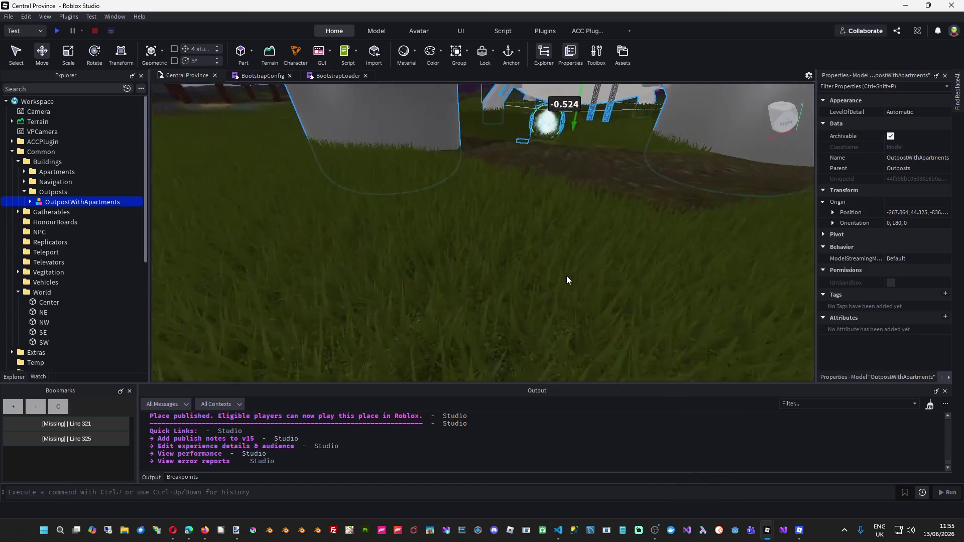
pyautogui.scroll(-5, 567, 276)
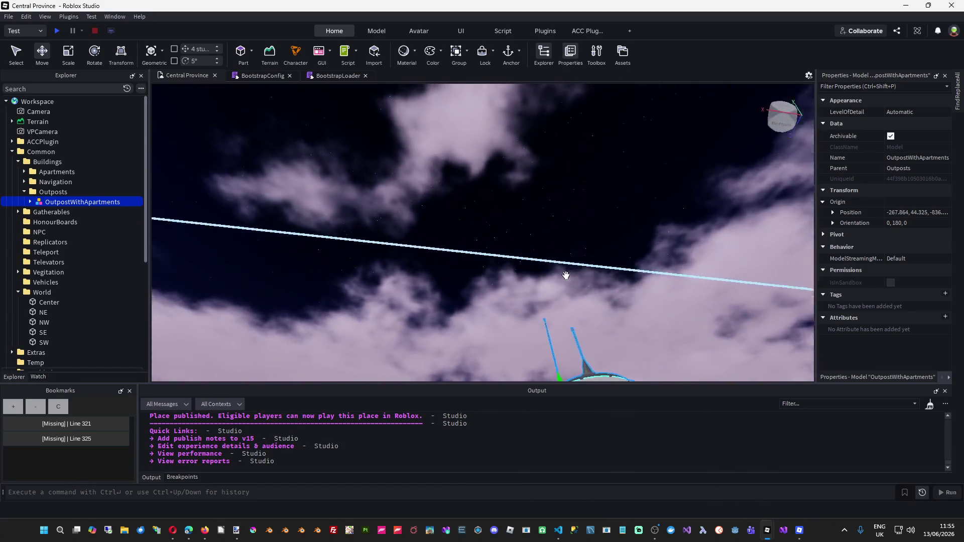
pyautogui.moveTo(566, 276); pyautogui.dragTo(568, 280)
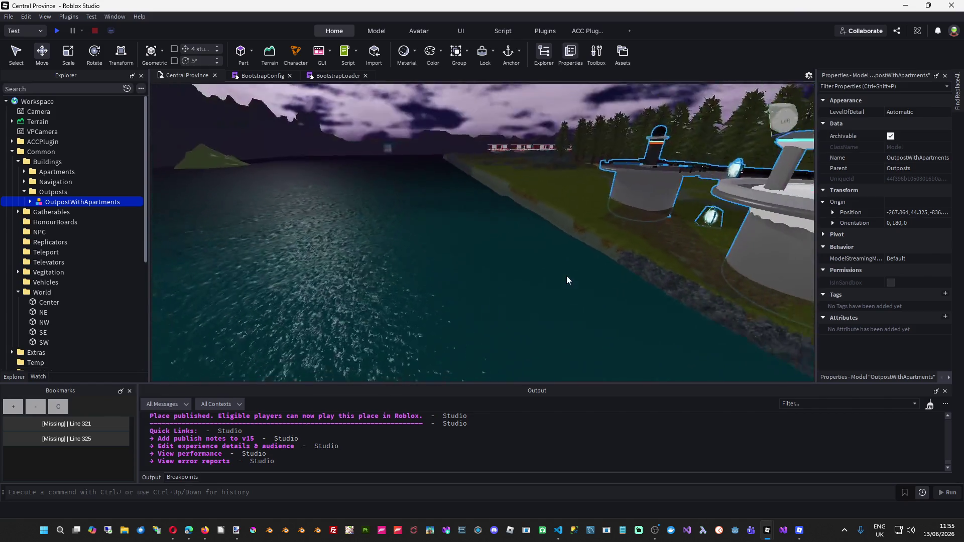
pyautogui.press('f')
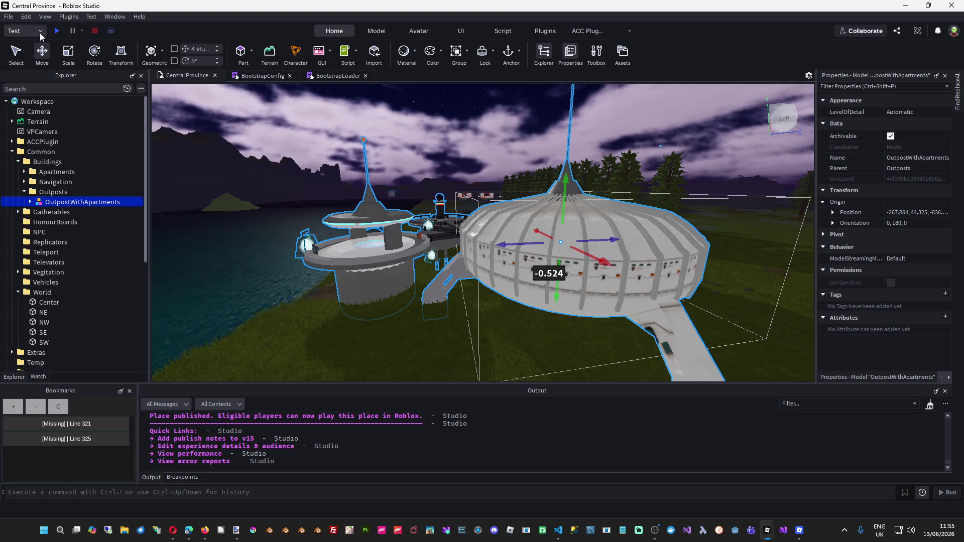
# Publish As to Struna v4 Alpha, overwriting the Central Province place.
pyautogui.click(8, 16)
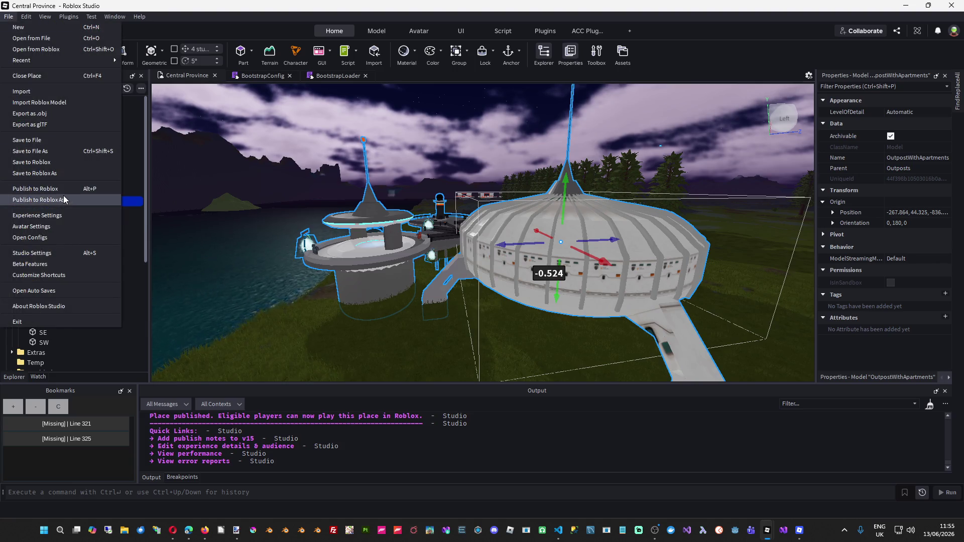
pyautogui.click(64, 199)
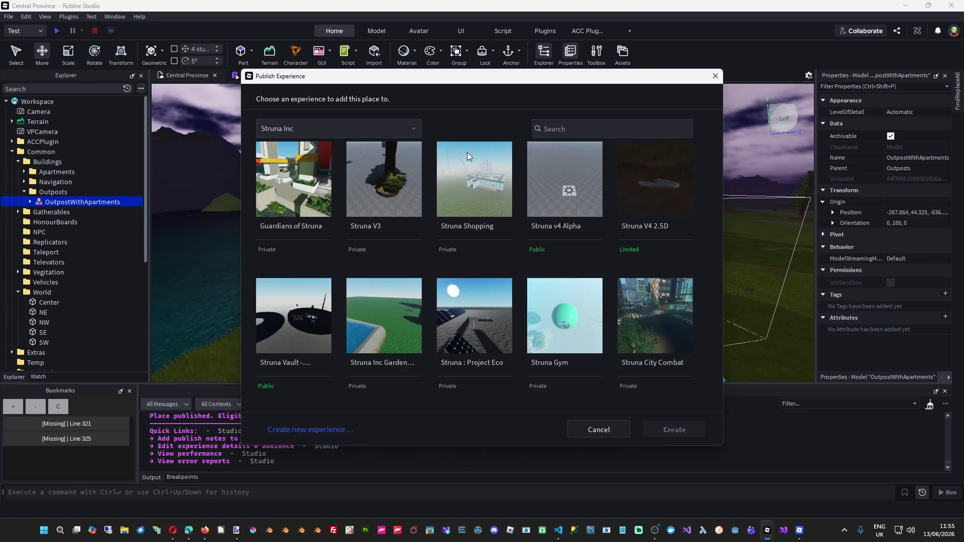
pyautogui.click(572, 189)
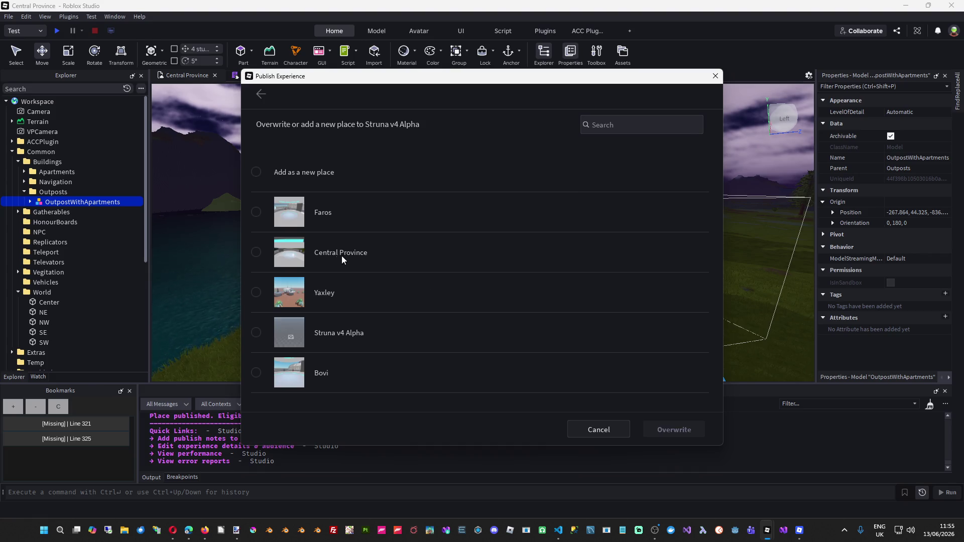
pyautogui.click(258, 254)
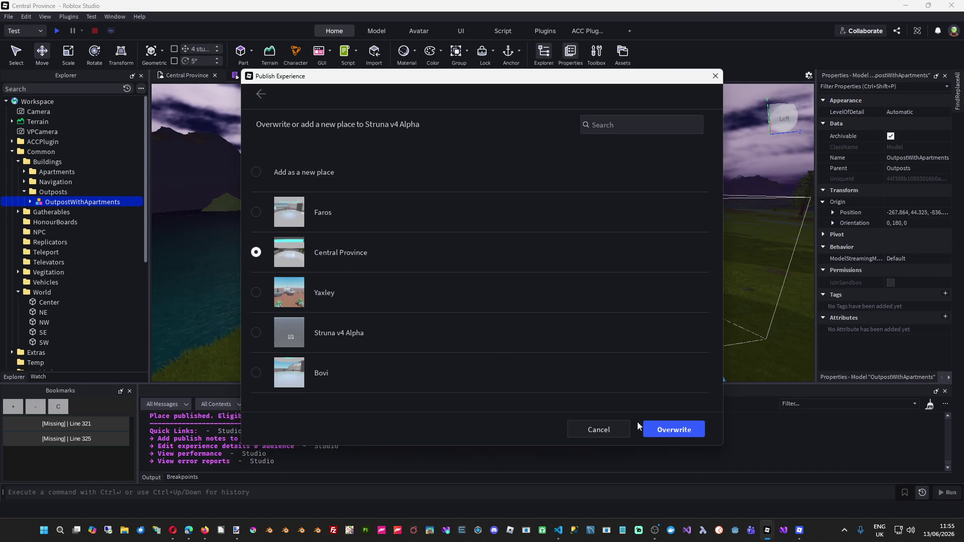
pyautogui.click(673, 424)
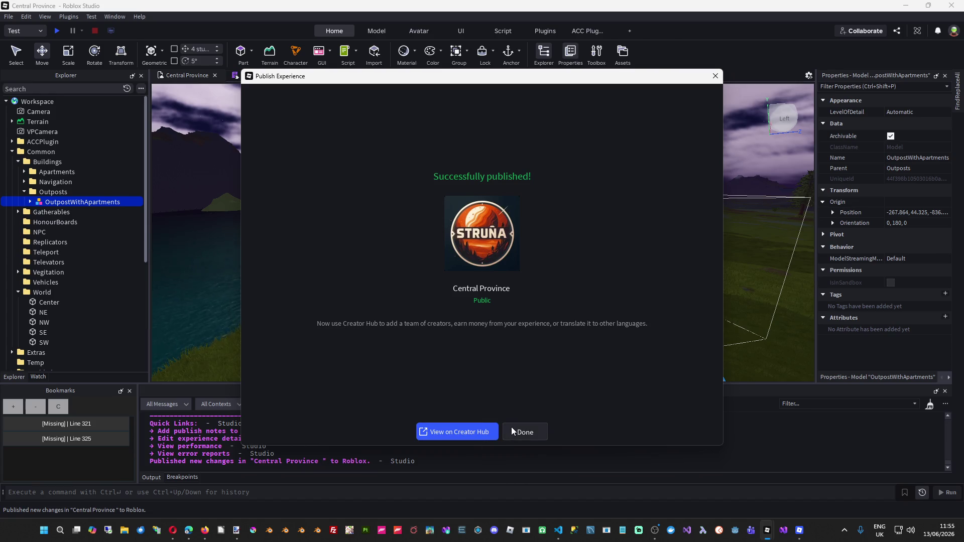
pyautogui.click(512, 428)
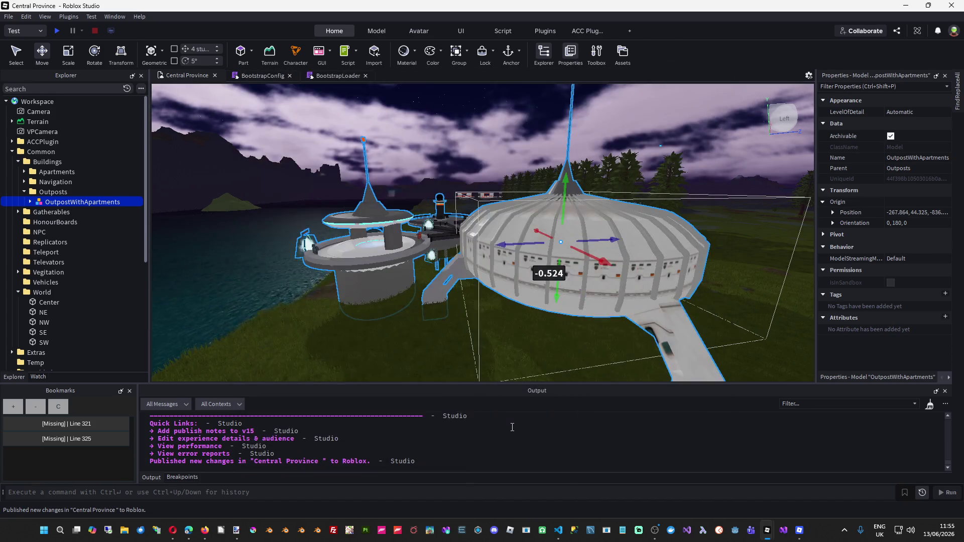
# Close the outdated game session and relaunch Struna v4 Alpha from its web page.
pyautogui.hotkey('alt', 'Tab')
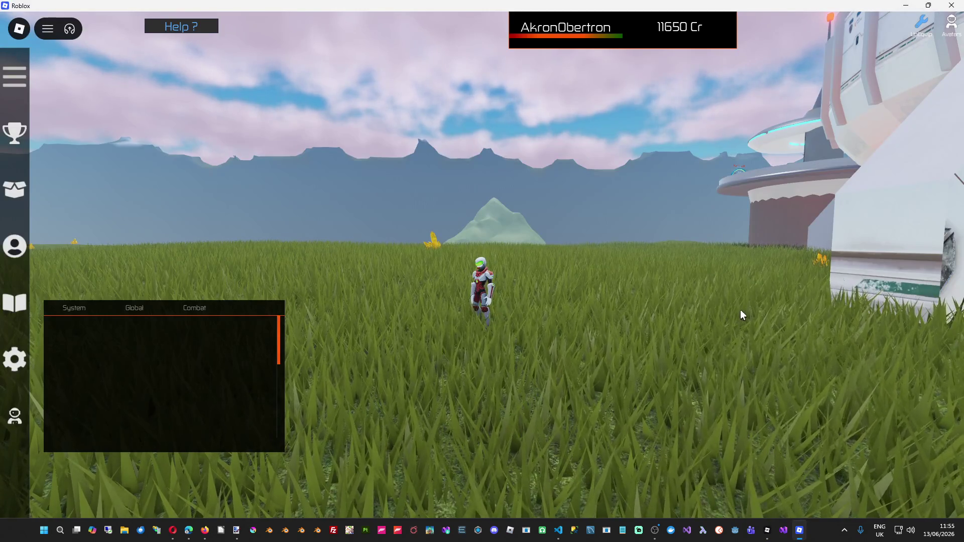
pyautogui.click(952, 10)
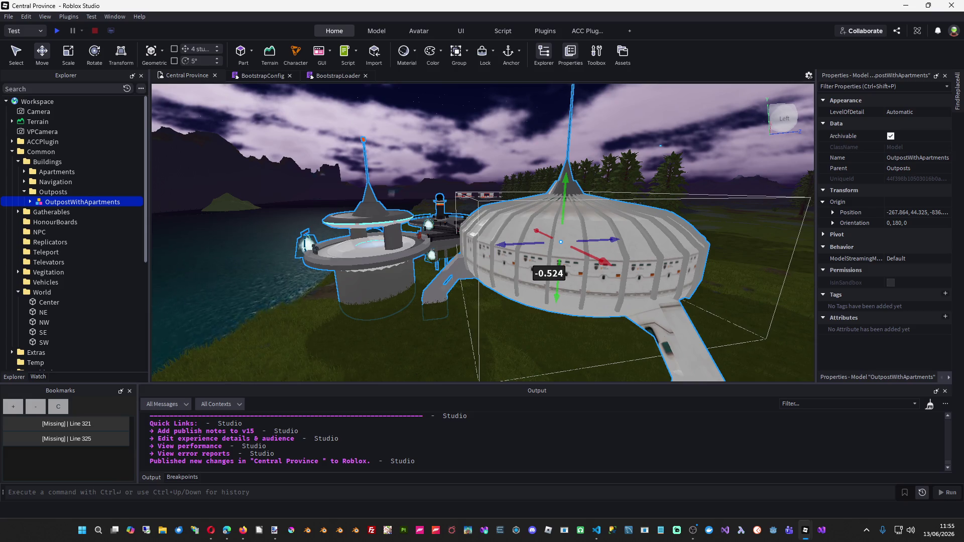
pyautogui.hotkey('alt', 'Tab')
pyautogui.click(723, 250)
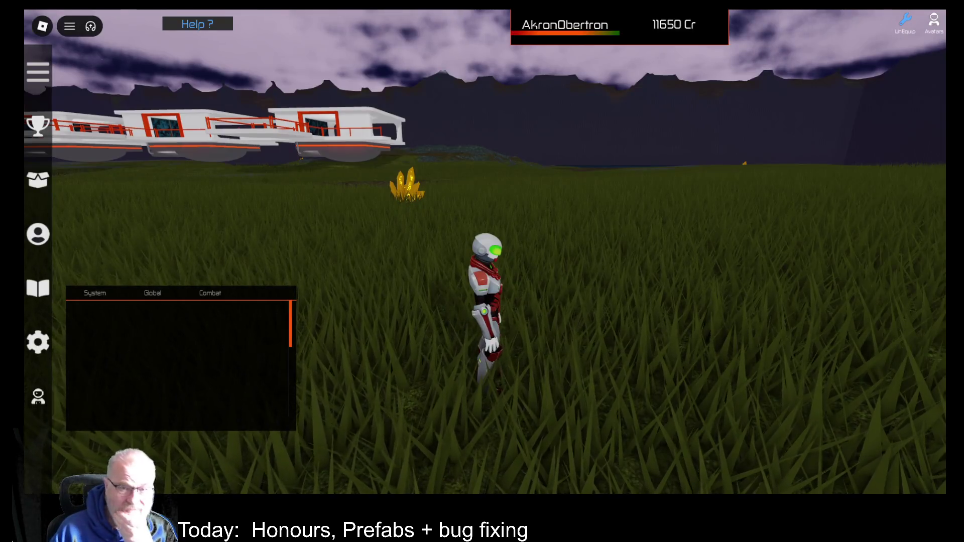
# Walk the character toward the large ship and open the Developer Console.
pyautogui.press('Left')
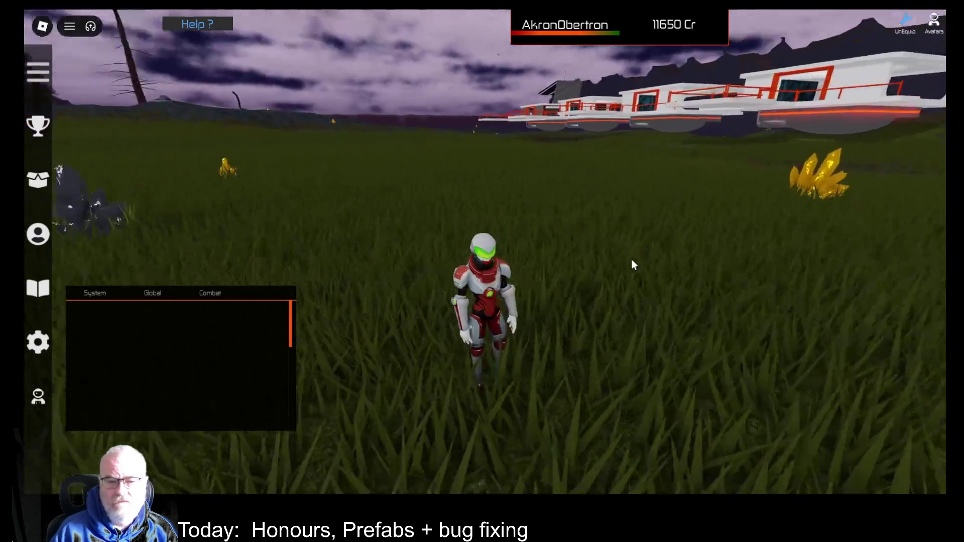
pyautogui.press('w')
pyautogui.press('Right')
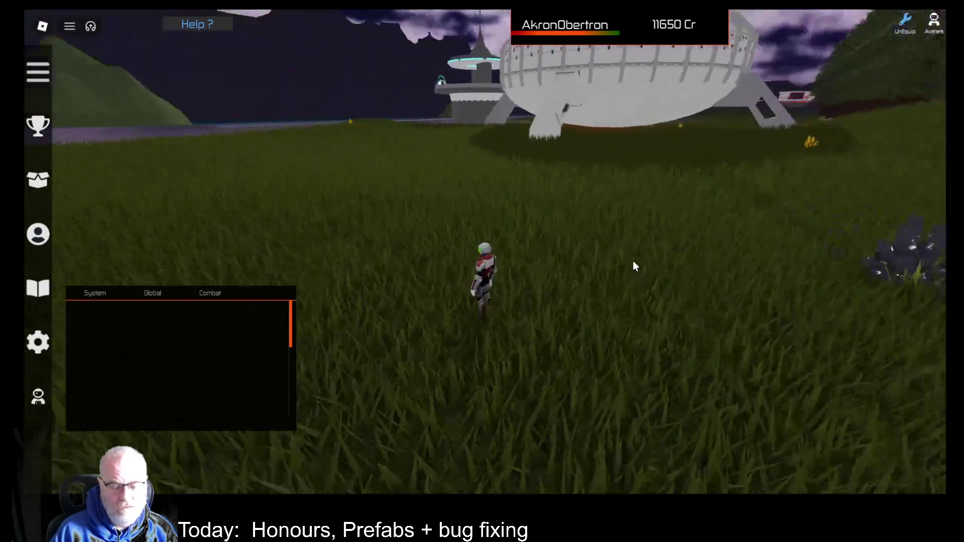
pyautogui.press('Right')
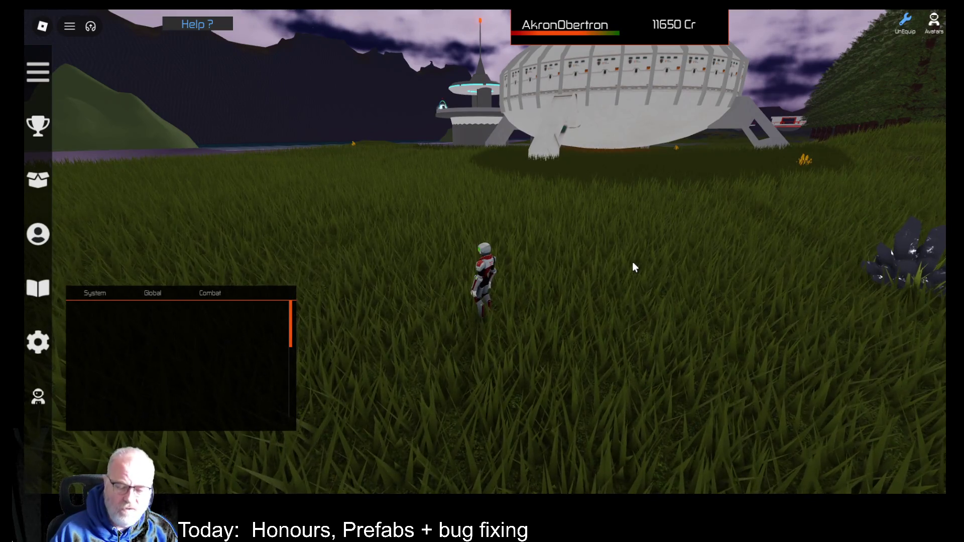
pyautogui.press('F9')
# Scroll the client log to the RecoveryLocation errors, then close the Developer Console.
pyautogui.scroll(-10, 624, 257)
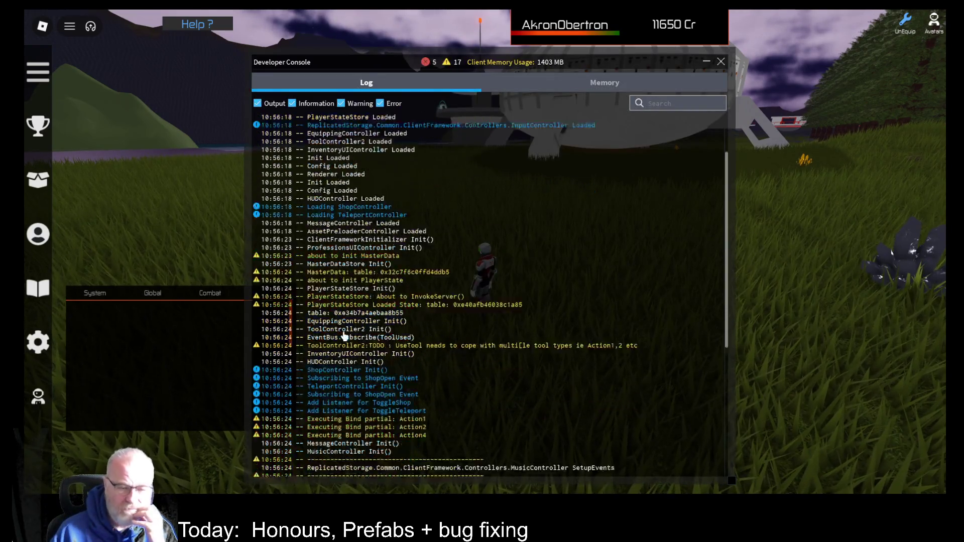
pyautogui.scroll(-1, 402, 290)
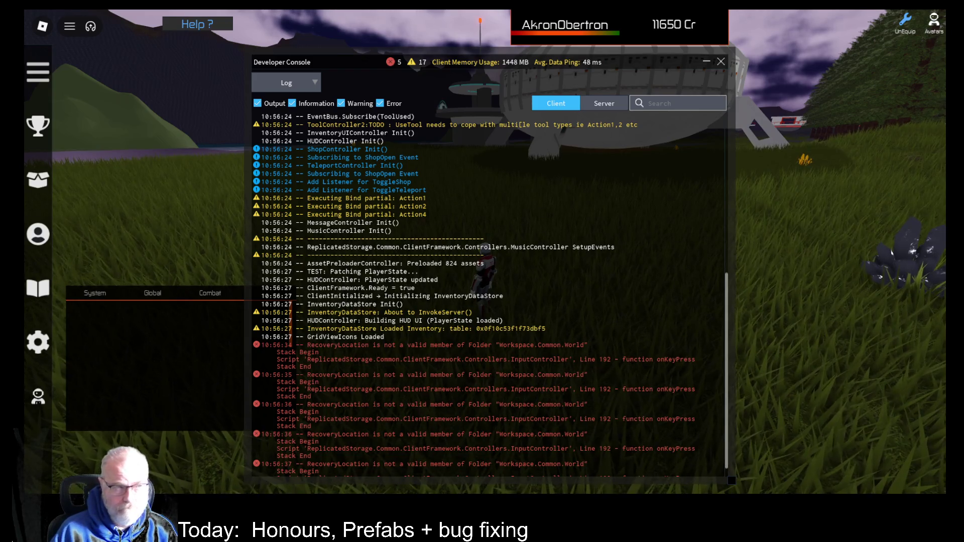
pyautogui.click(722, 62)
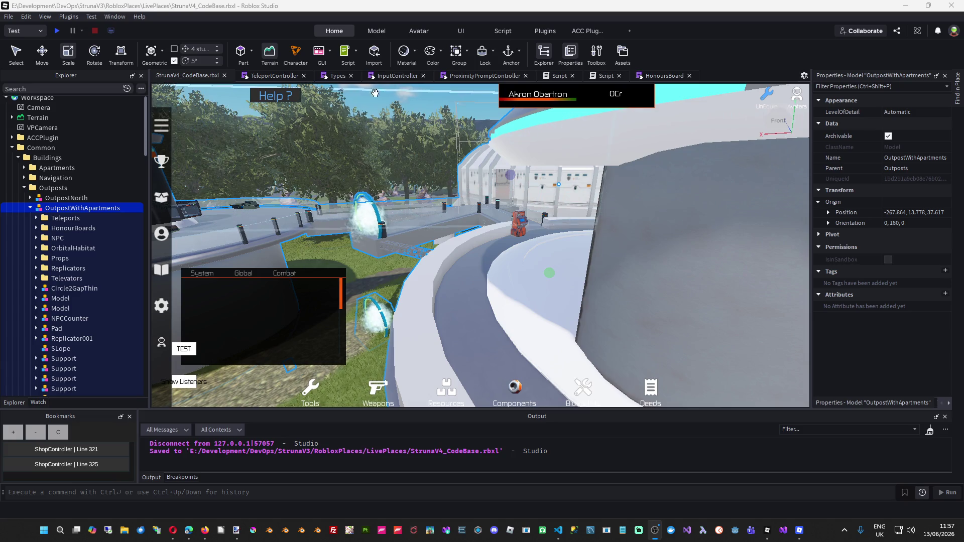
# In InputController, find TeleportToSafety and put the cursor on World in line 192's Workspace.Common.World.RecoveryLocation path.
pyautogui.click(403, 77)
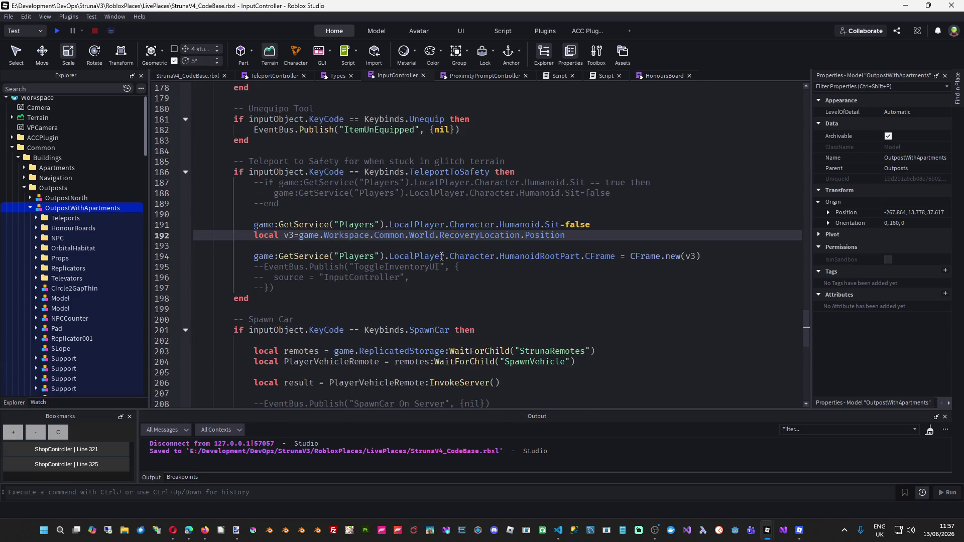
pyautogui.click(439, 278)
pyautogui.scroll(-2, 445, 271)
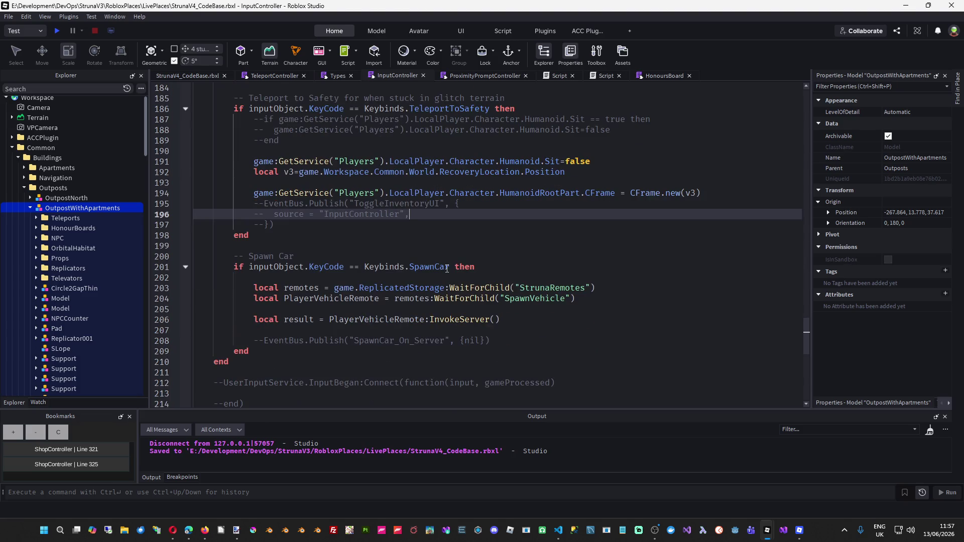
pyautogui.scroll(-4, 447, 269)
pyautogui.scroll(10, 455, 278)
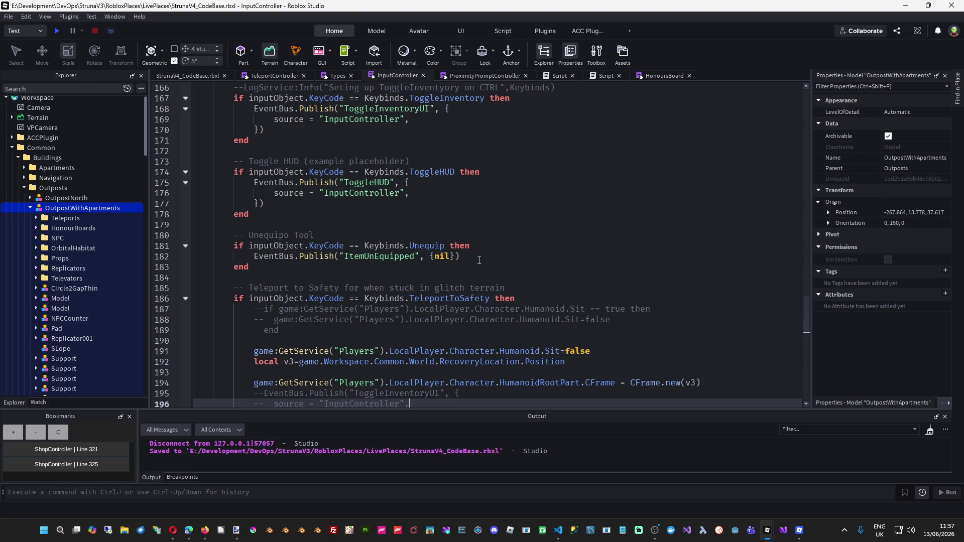
pyautogui.doubleClick(463, 299)
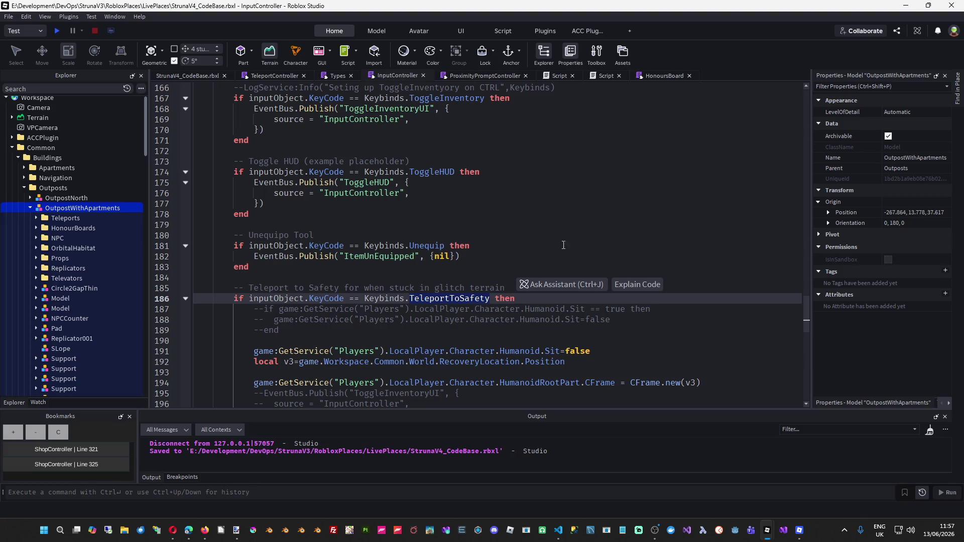
pyautogui.scroll(-3, 457, 252)
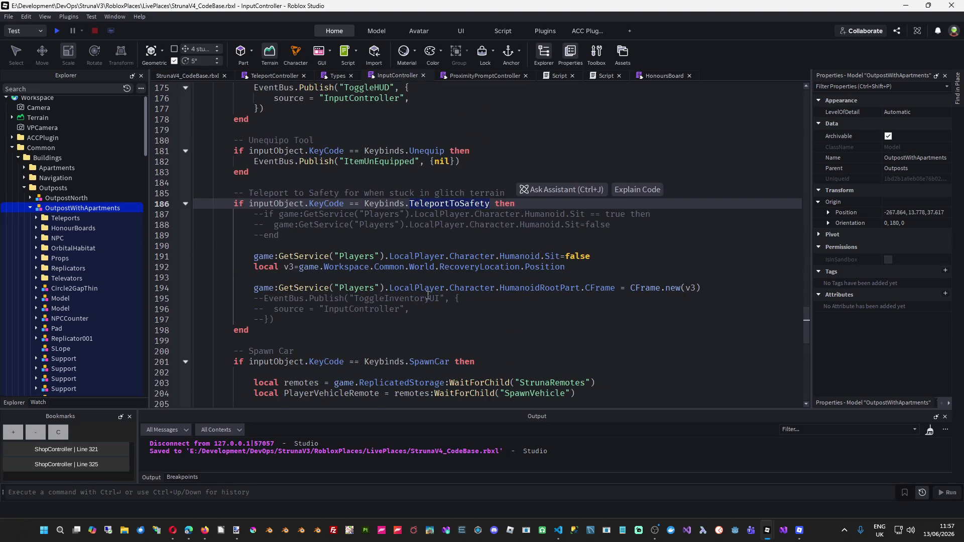
pyautogui.doubleClick(491, 272)
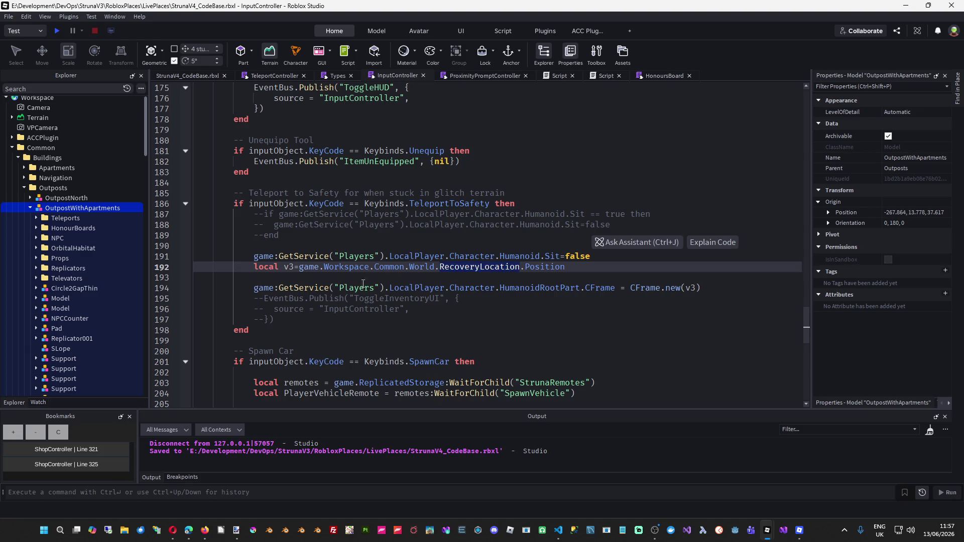
pyautogui.moveTo(307, 266)
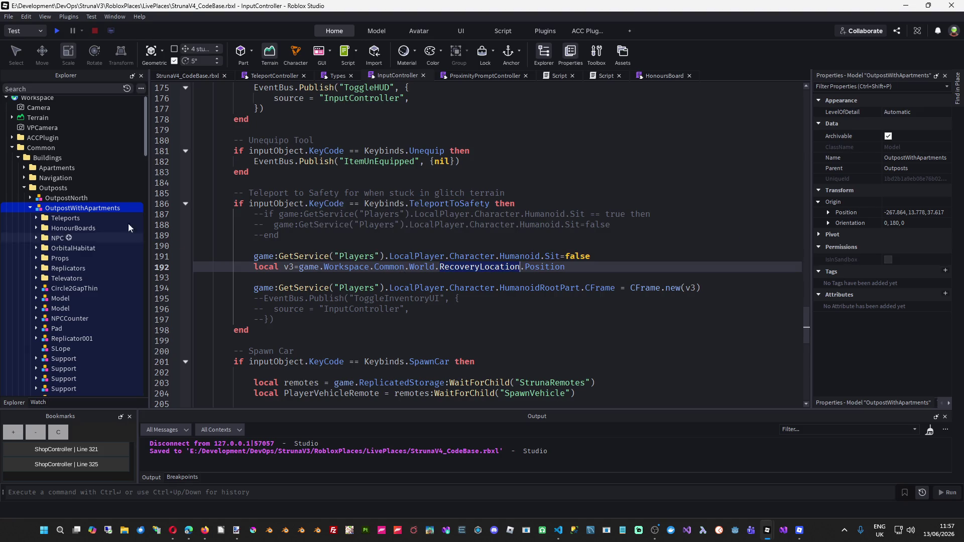
pyautogui.click(416, 270)
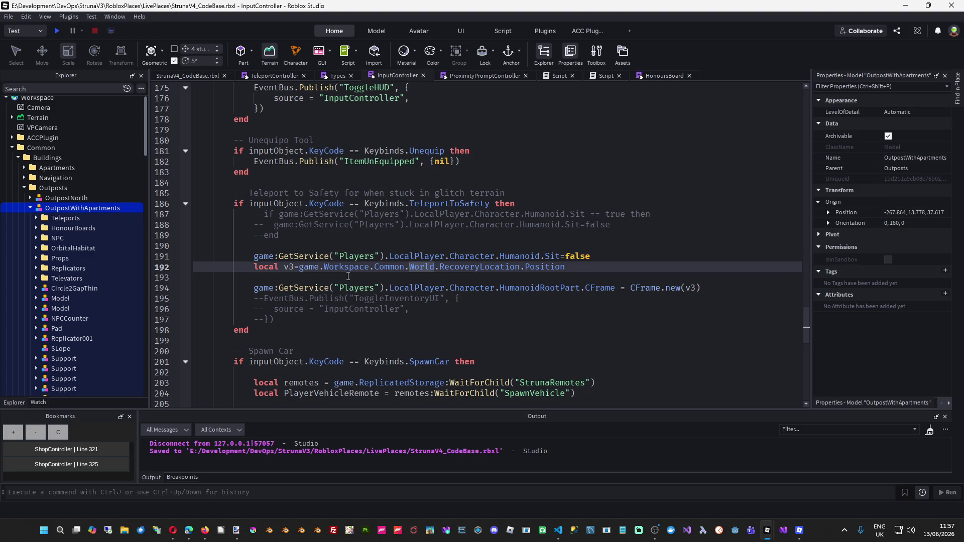
# Change line 192's path from World to Buildings.Outposts.OutpostWithApartments.RecoveryLocation.
pyautogui.write('Bu')
pyautogui.press('Tab')
pyautogui.write('.')
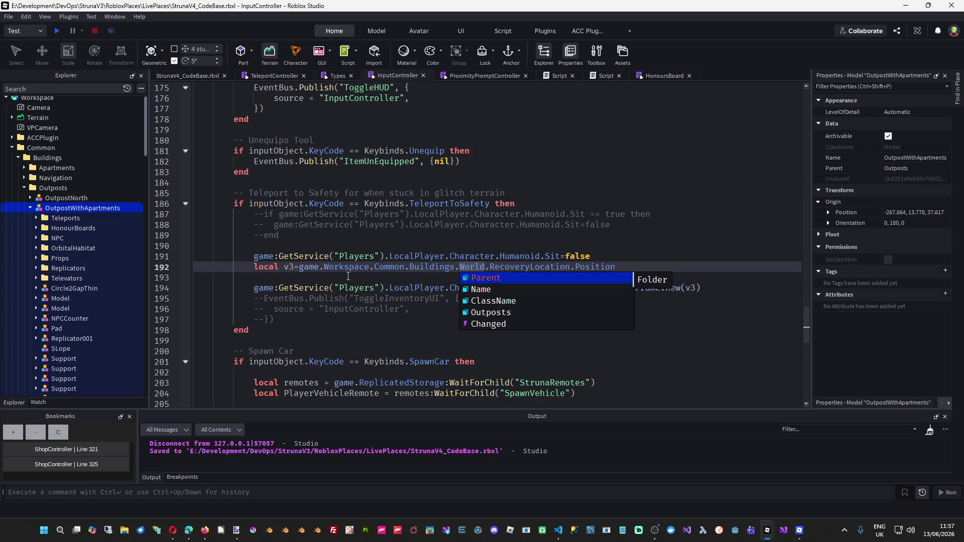
pyautogui.write('Ou')
pyautogui.press('Tab')
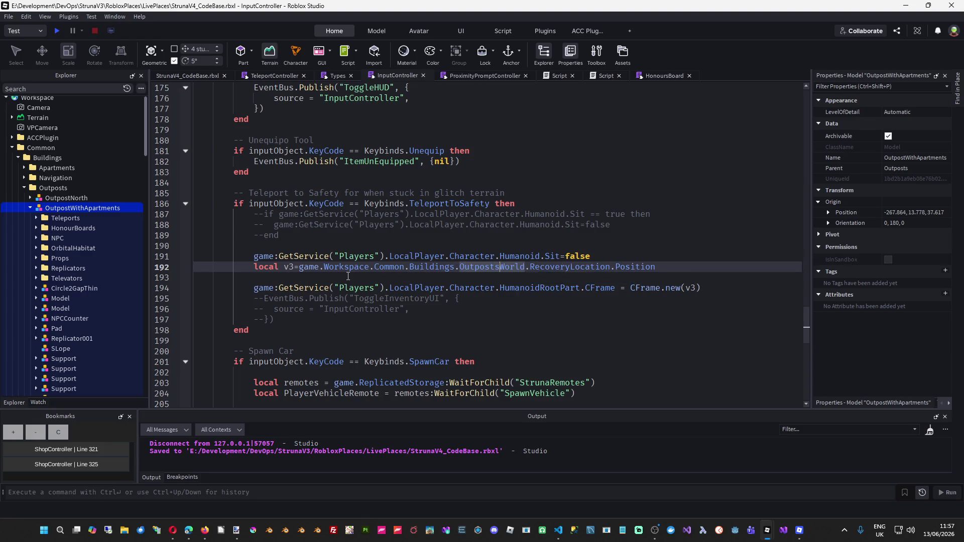
pyautogui.write('.')
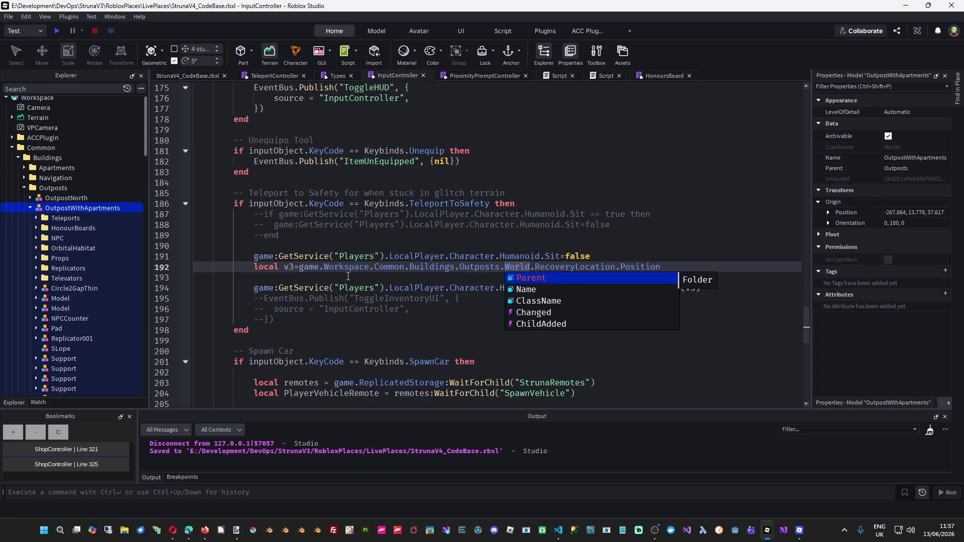
pyautogui.write('Out')
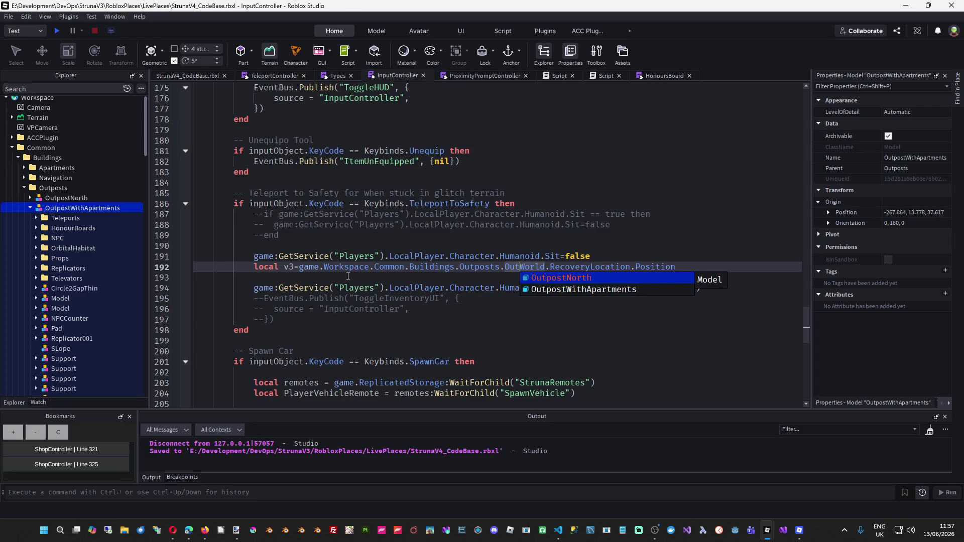
pyautogui.press('Down')
pyautogui.press('Tab')
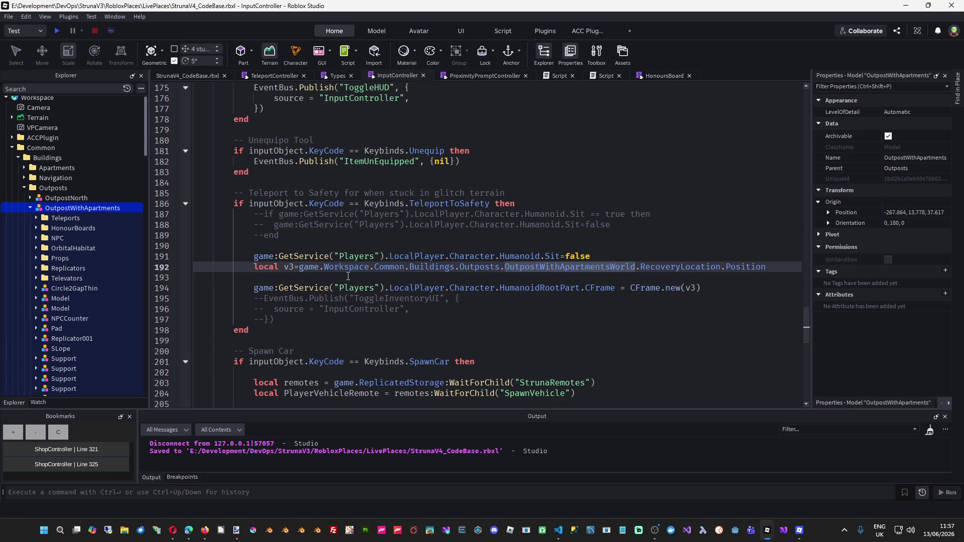
pyautogui.press('Delete')
pyautogui.press('Delete')
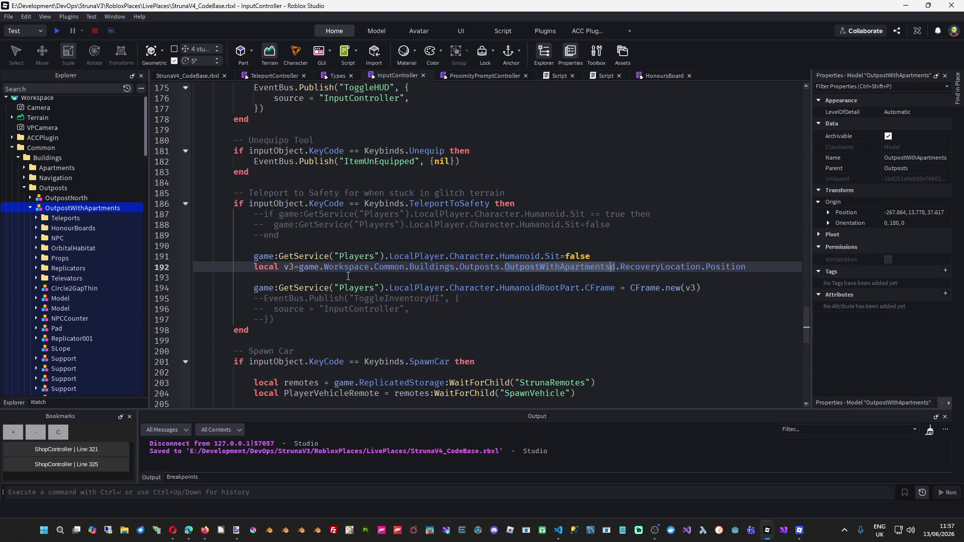
pyautogui.press('Delete')
# Save StrunaV4_CodeBase and reveal the InputController script in the Explorer tree.
pyautogui.hotkey('ctrl', 's')
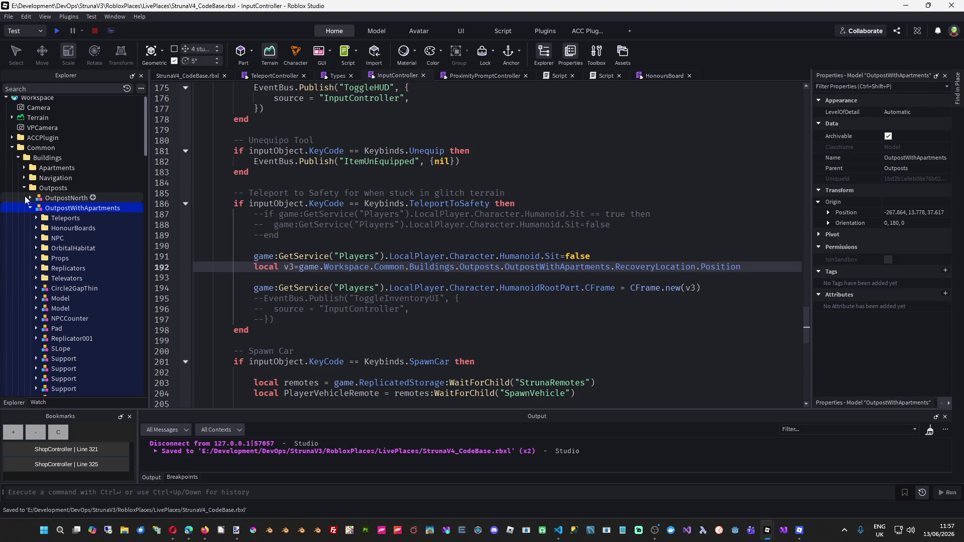
pyautogui.scroll(-2, 53, 236)
pyautogui.scroll(-2, 55, 246)
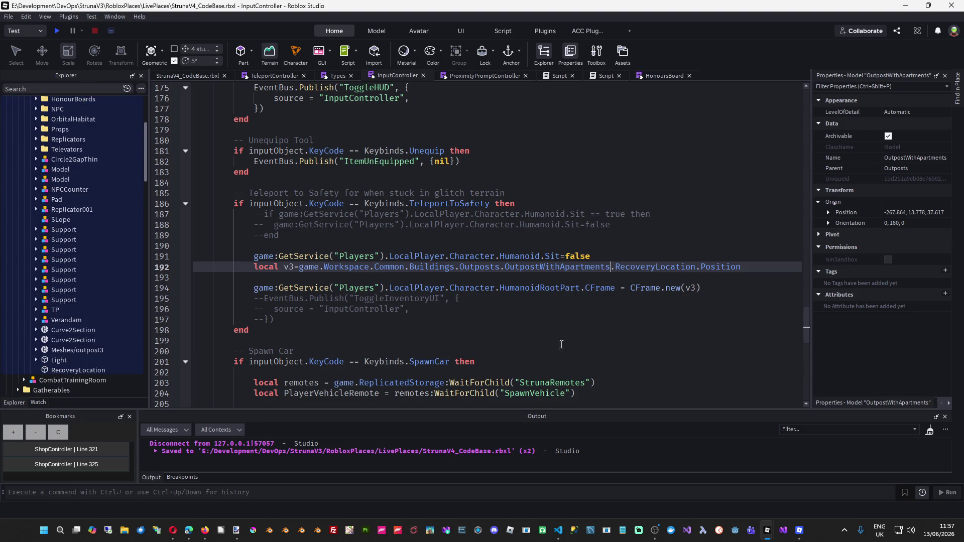
pyautogui.click(483, 273)
pyautogui.hotkey('ctrl', 's')
pyautogui.scroll(4, 78, 237)
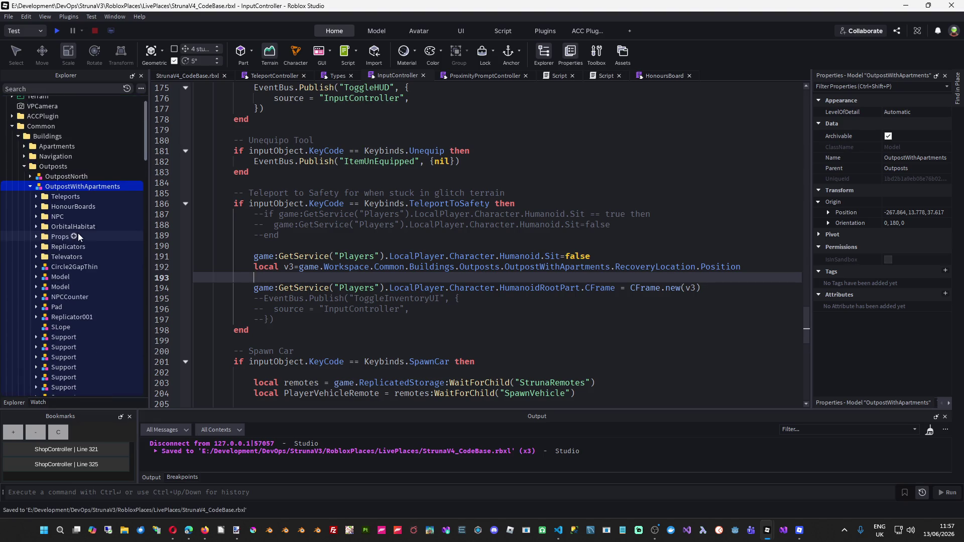
pyautogui.rightClick(394, 75)
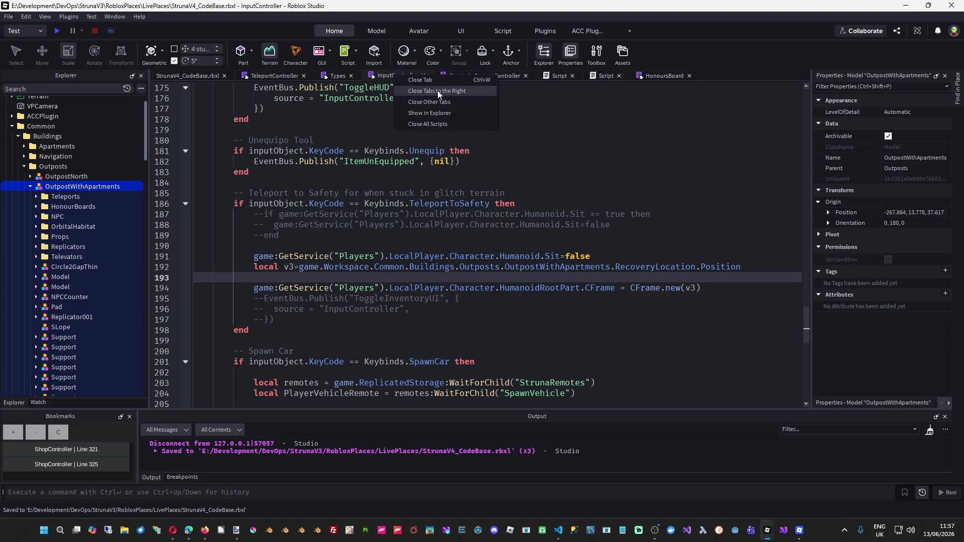
pyautogui.click(433, 111)
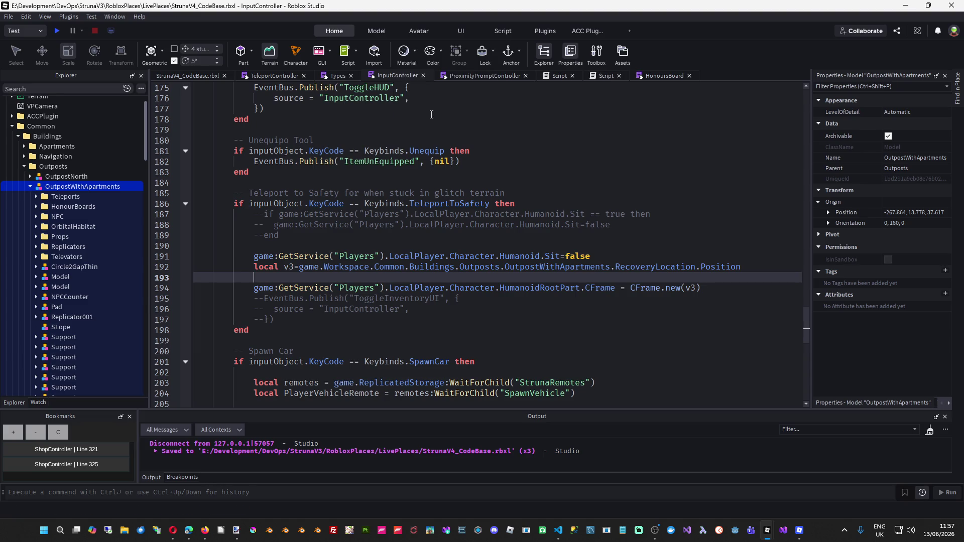
pyautogui.scroll(5, 45, 192)
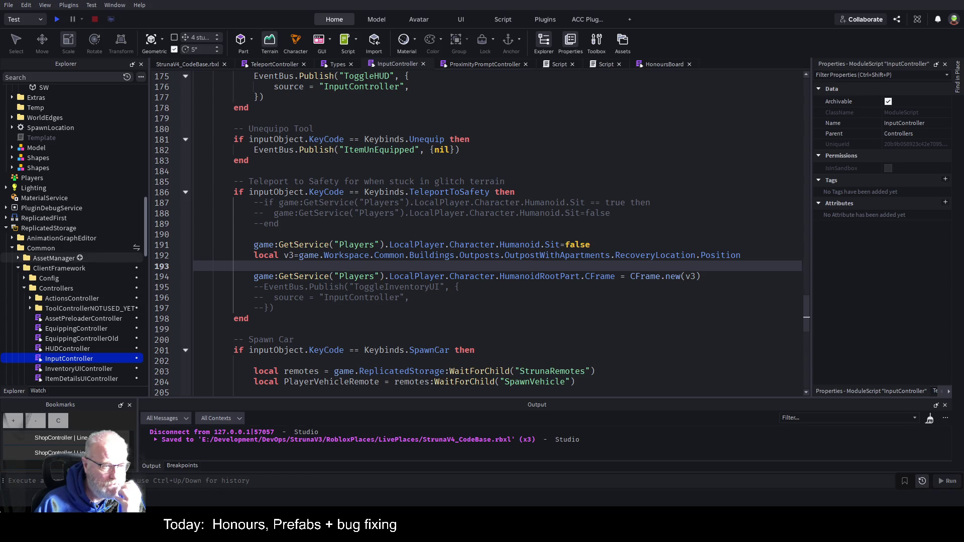
pyautogui.click(46, 249)
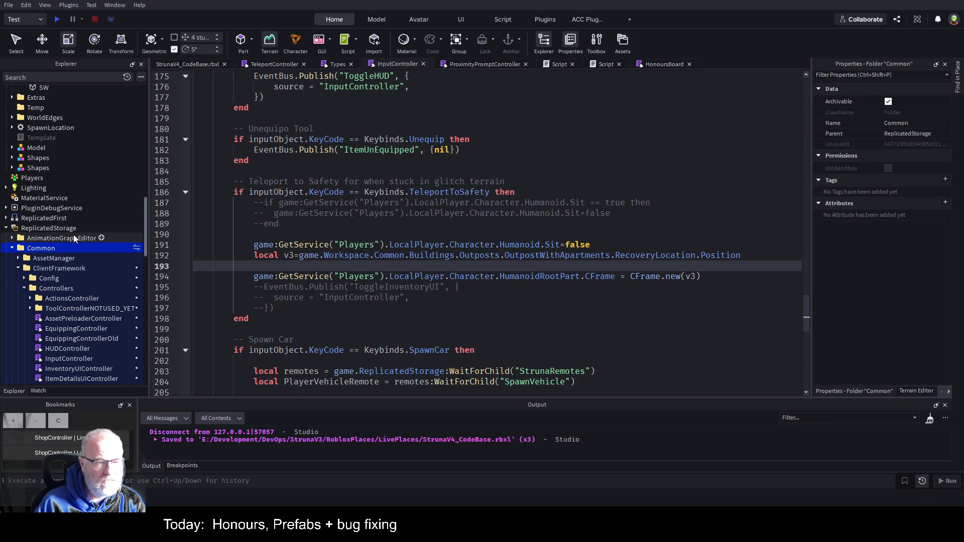
pyautogui.scroll(1, 74, 236)
pyautogui.scroll(2, 75, 237)
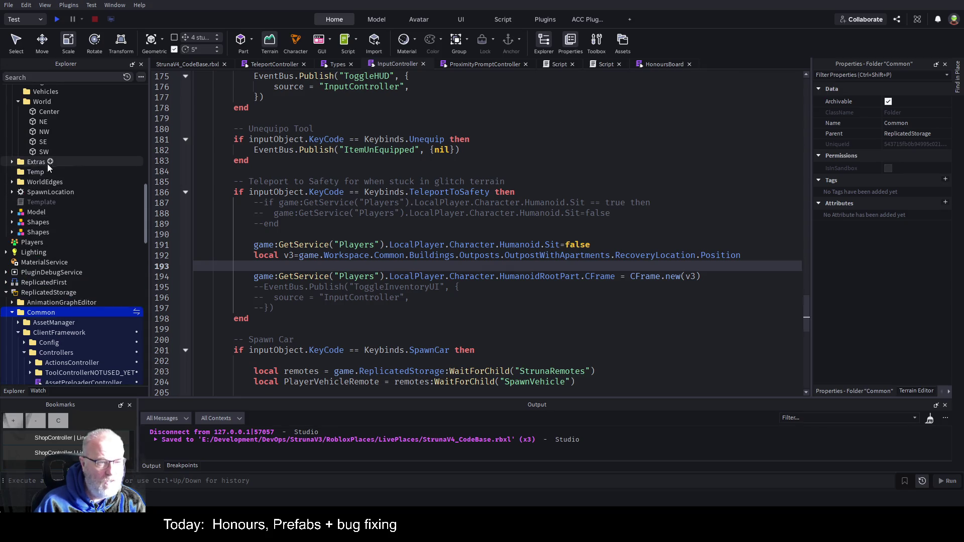
pyautogui.scroll(10, 50, 168)
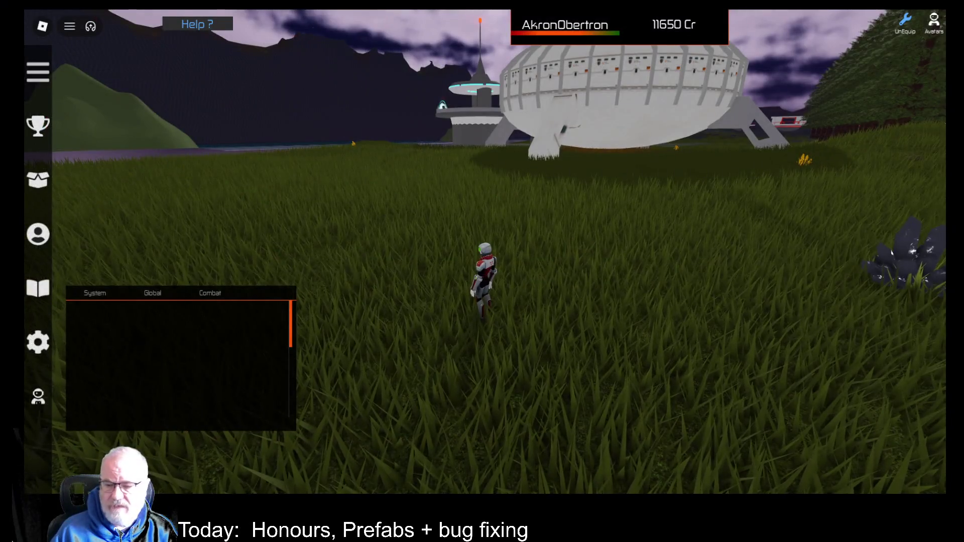
# Leave the Struna session from the Esc menu and confirm, landing on Roblox Home.
pyautogui.press('Escape')
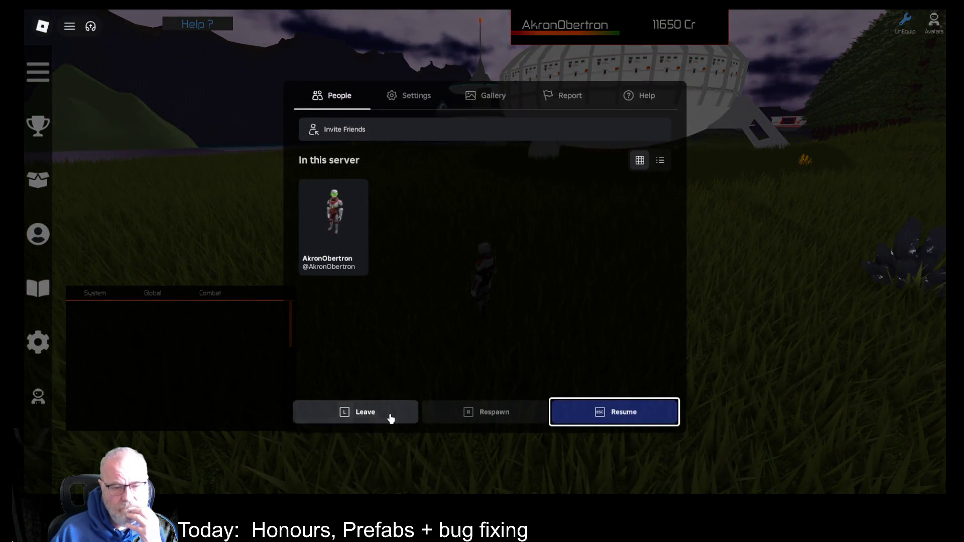
pyautogui.click(389, 415)
pyautogui.click(454, 230)
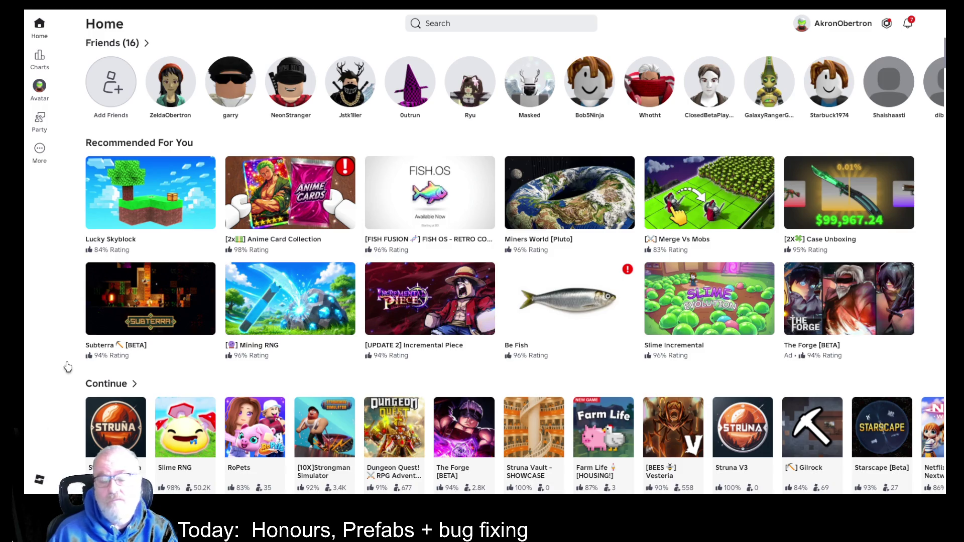
# Open Struna v4 Alpha from the Continue row and press Play to relaunch it.
pyautogui.click(116, 424)
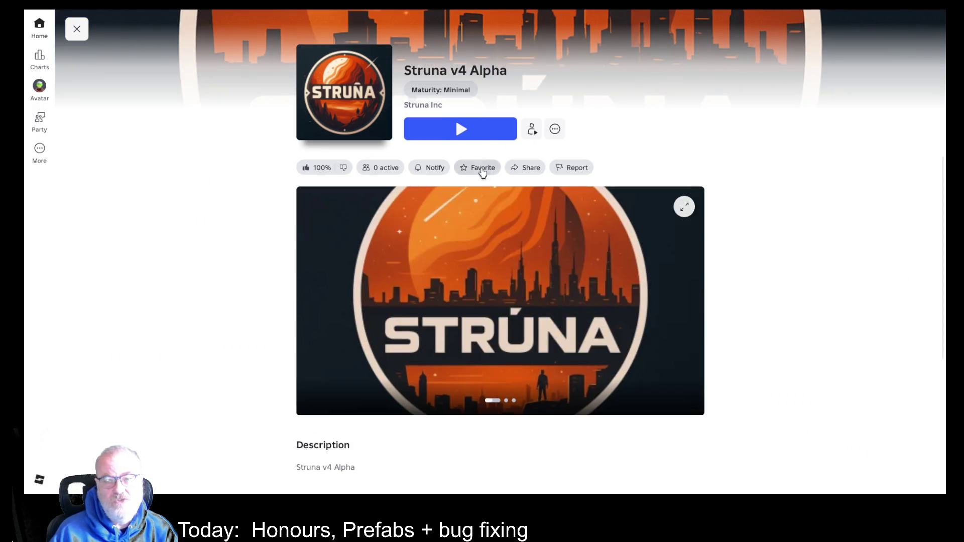
pyautogui.click(478, 131)
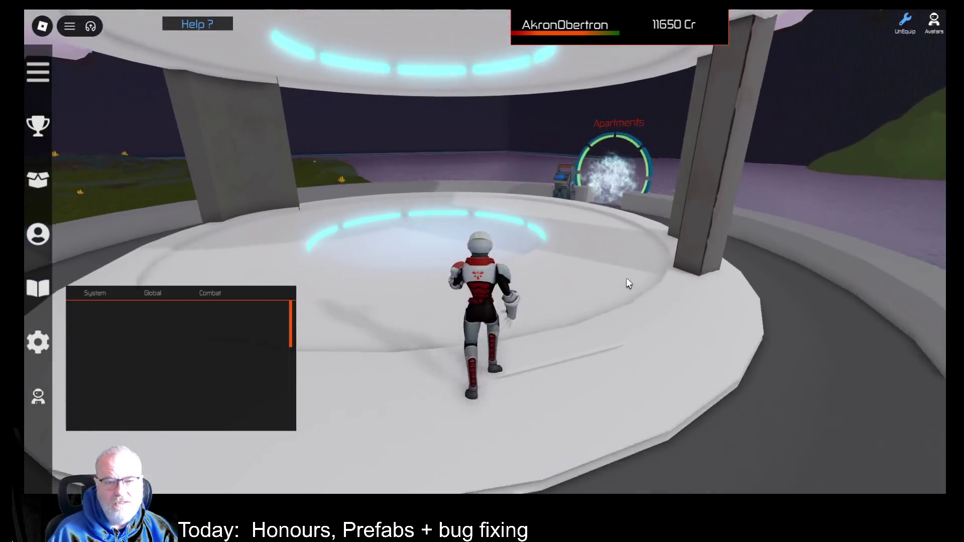
# Open and close the teleport destinations and the Struna Shop near the Apartments portal.
pyautogui.press('e')
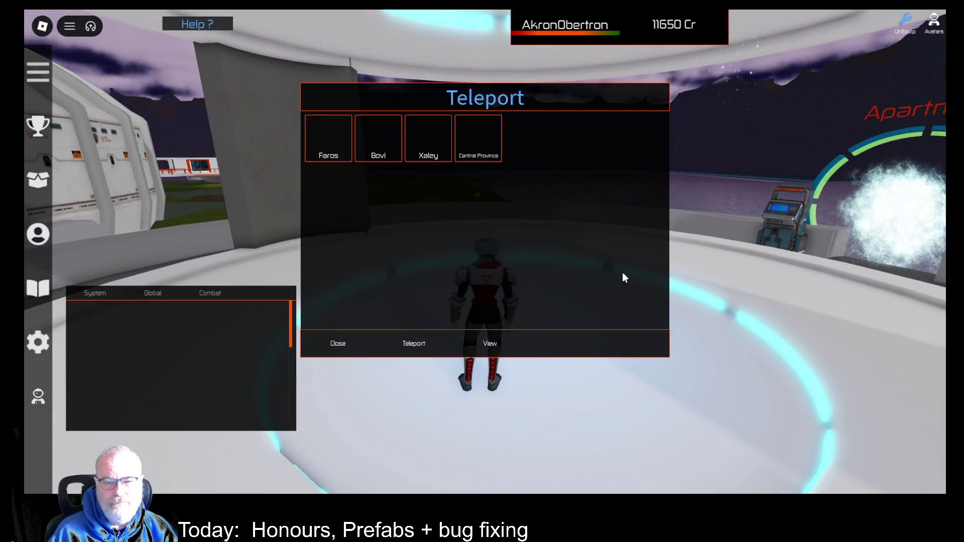
pyautogui.click(338, 344)
pyautogui.press('w')
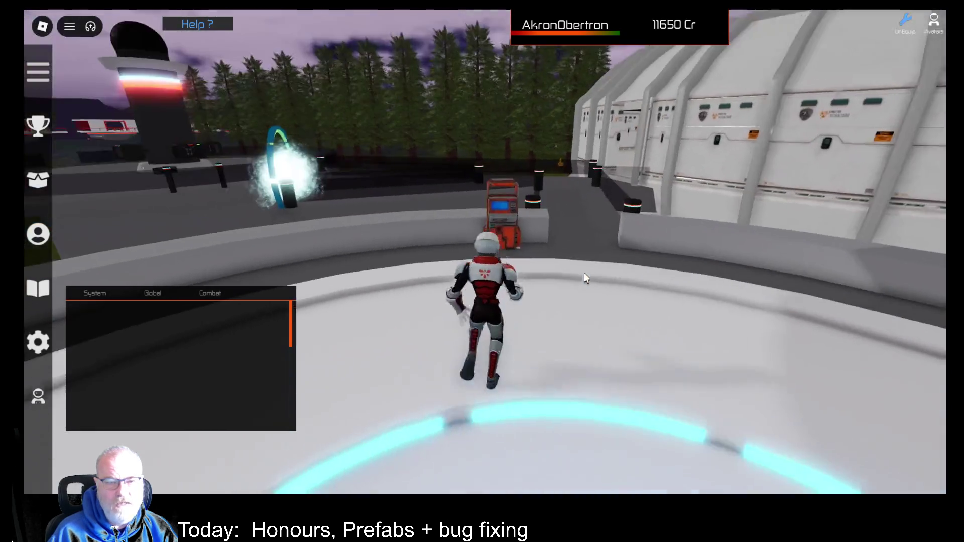
pyautogui.press('s')
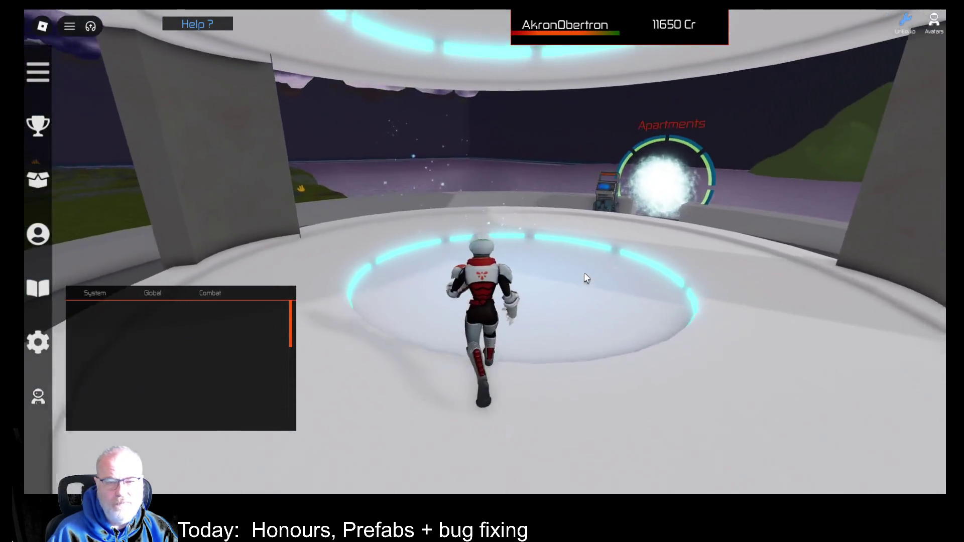
pyautogui.press('w')
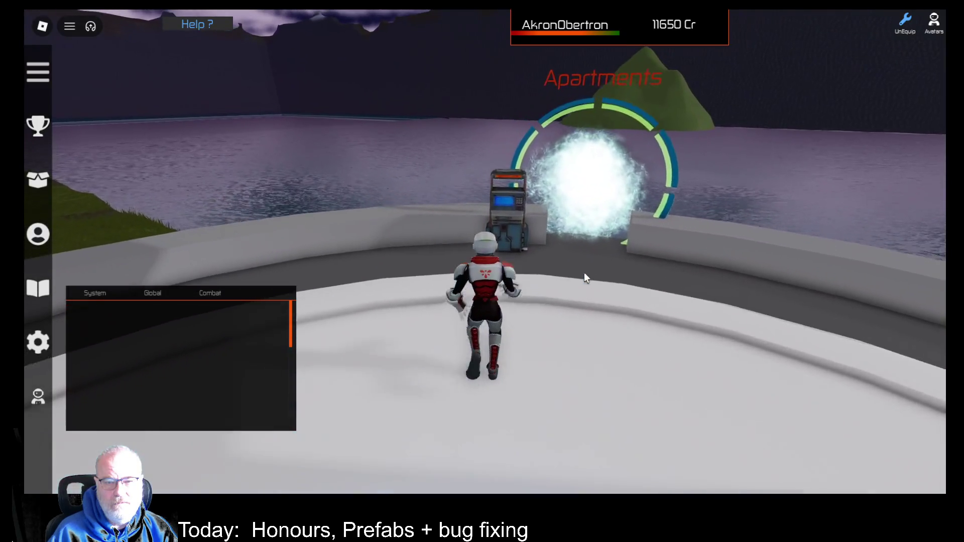
pyautogui.press('e')
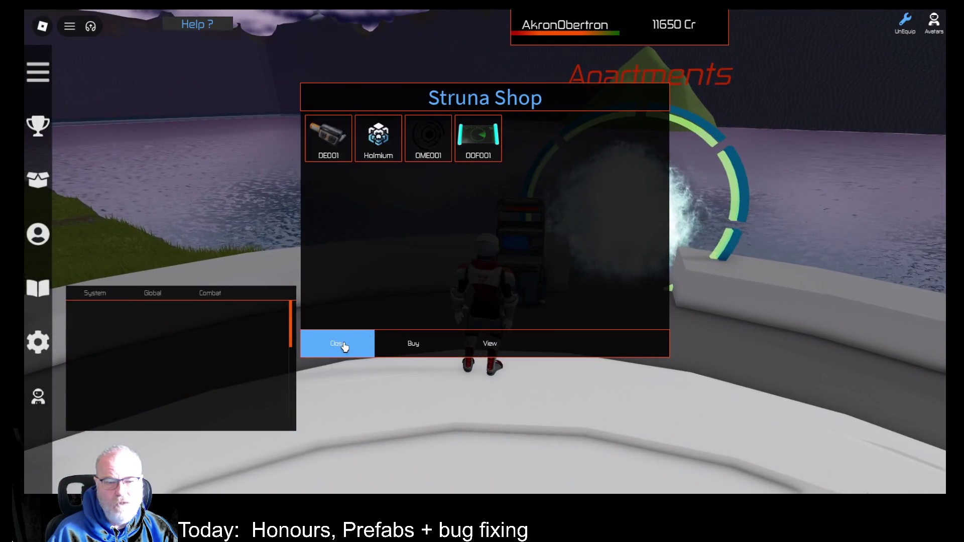
pyautogui.click(337, 341)
# Run along the walkway into the marketplace hall and open the Struna Shop at the counter.
pyautogui.press('d')
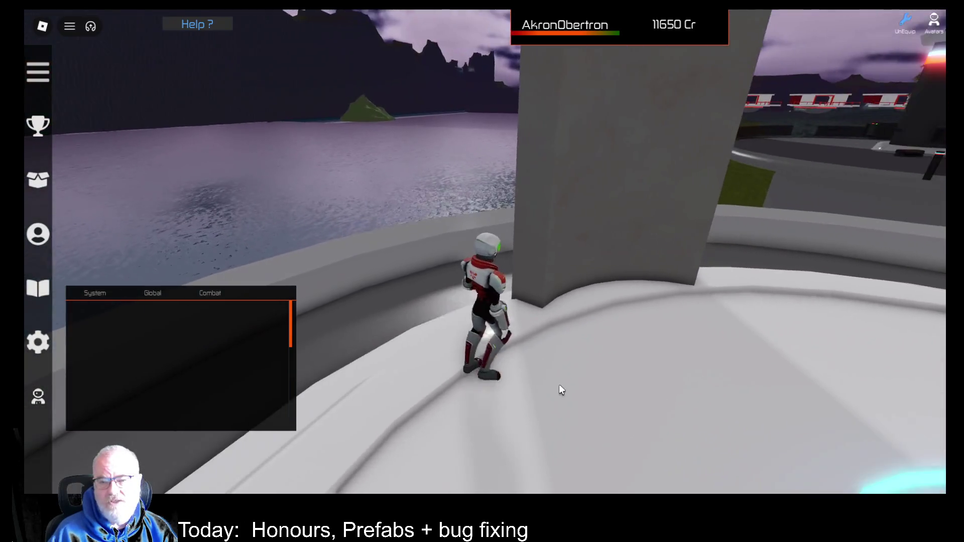
pyautogui.press('w')
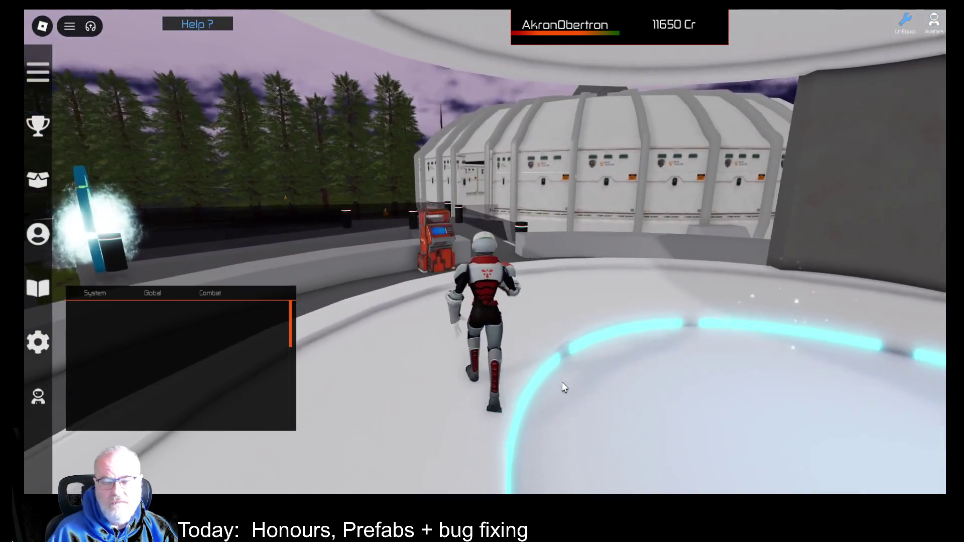
pyautogui.press('w')
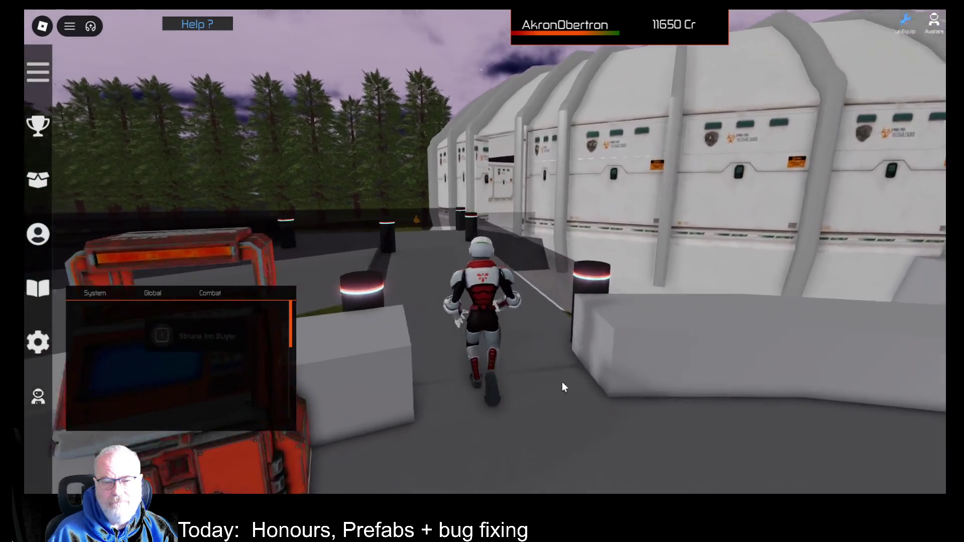
pyautogui.press('w')
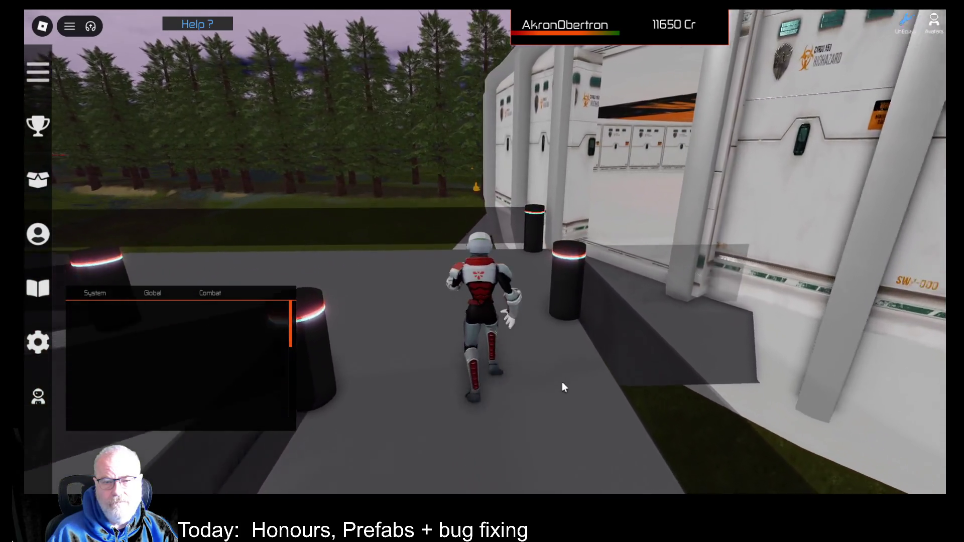
pyautogui.press('w')
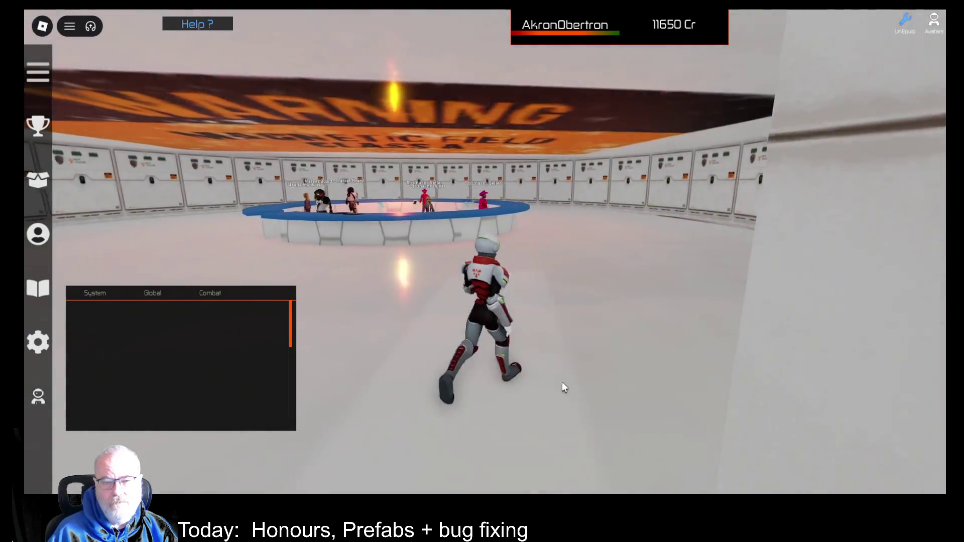
pyautogui.press('w')
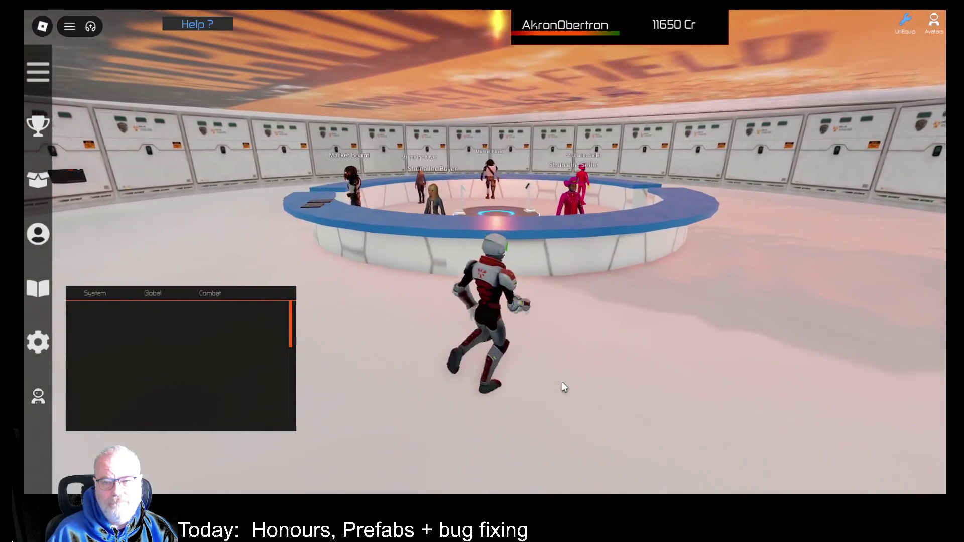
pyautogui.press('e')
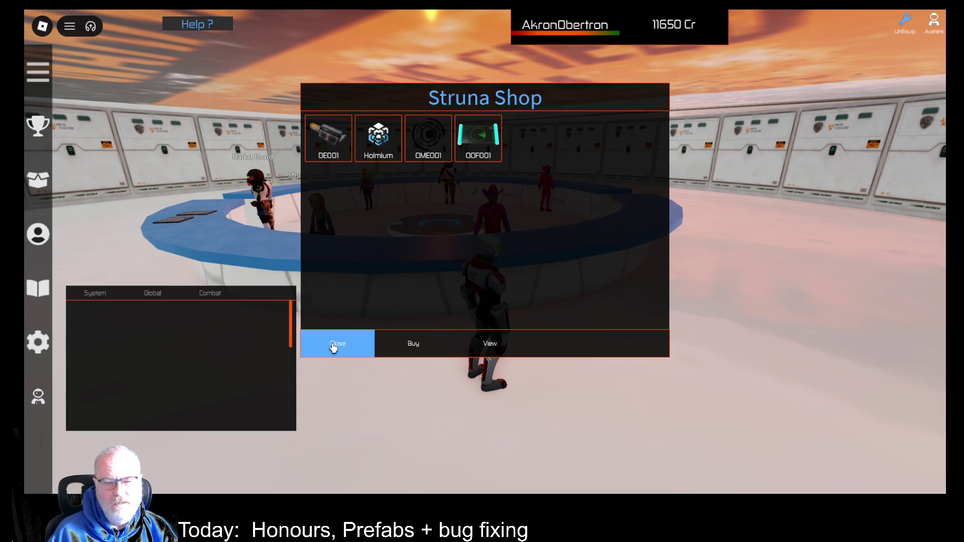
pyautogui.click(341, 343)
# Run back through the portals to the round platform facing the Apartments portal.
pyautogui.press('s')
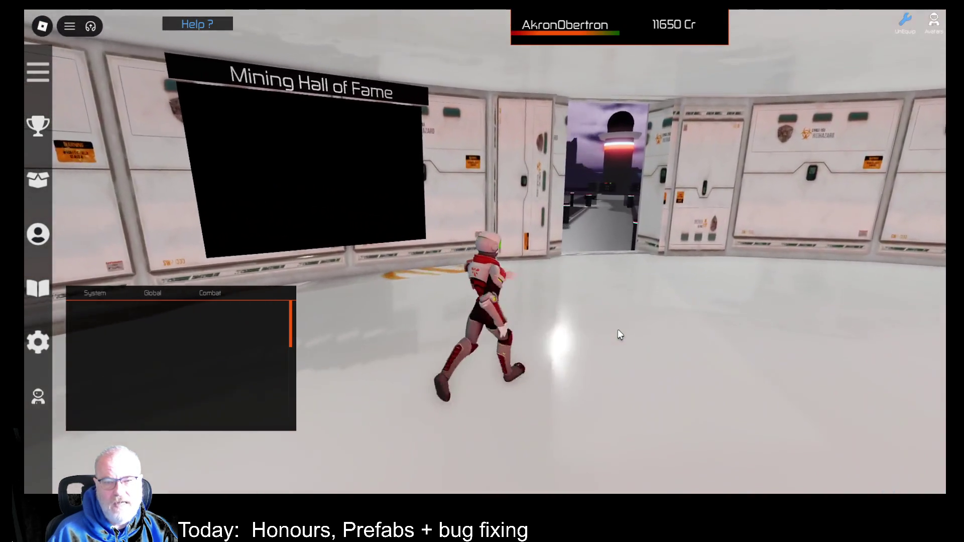
pyautogui.press('w')
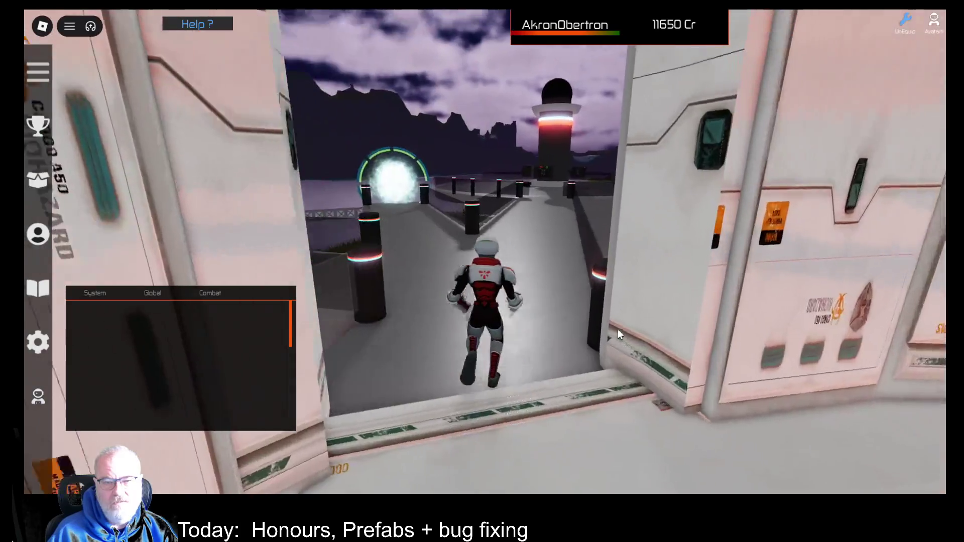
pyautogui.press('w')
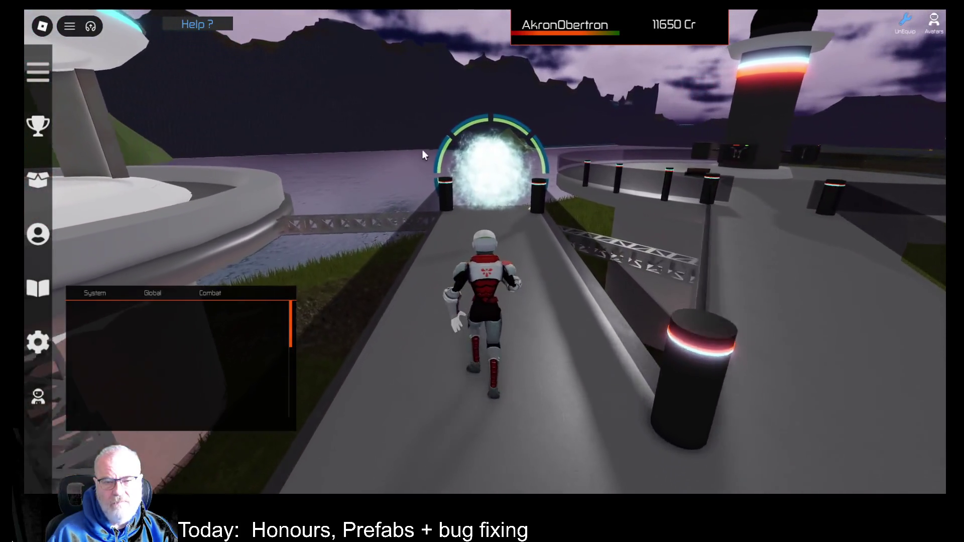
pyautogui.press('w')
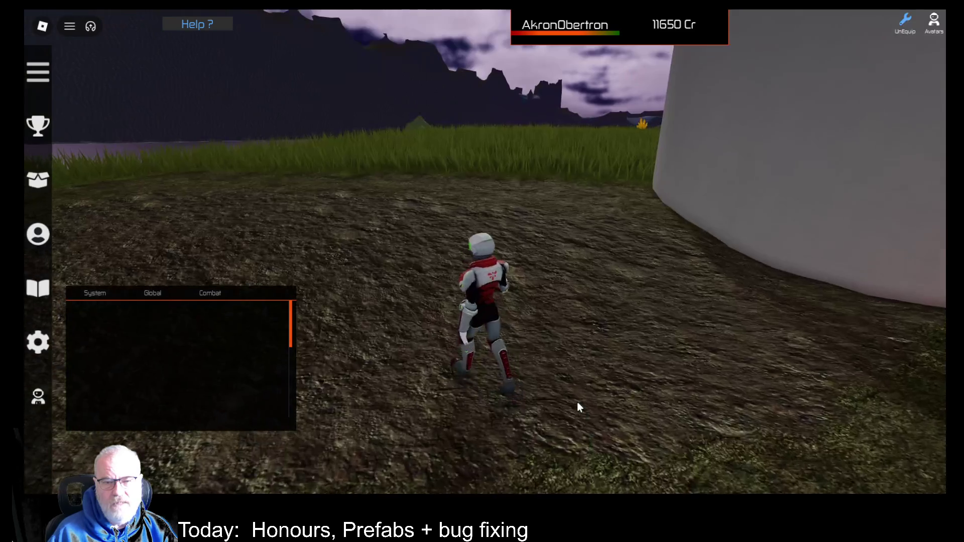
pyautogui.press('w')
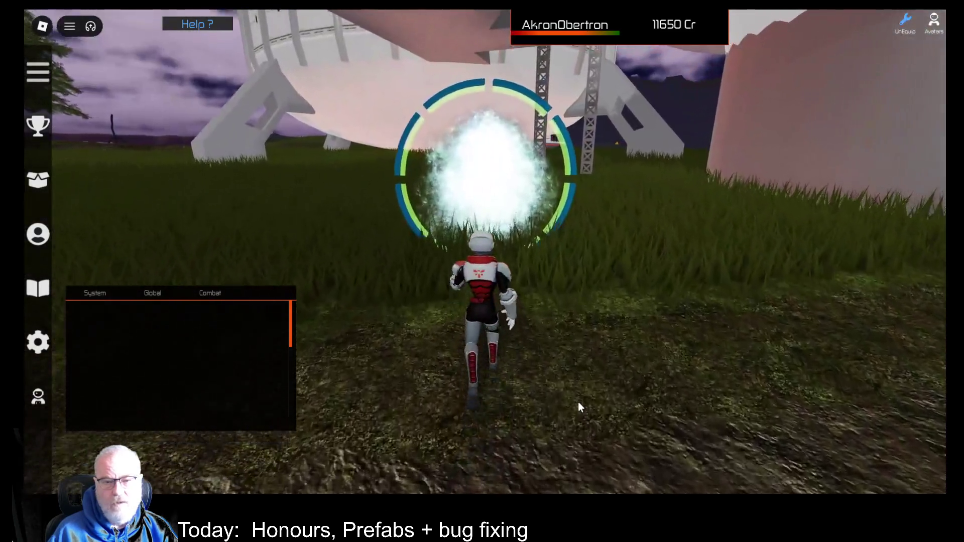
pyautogui.press('w')
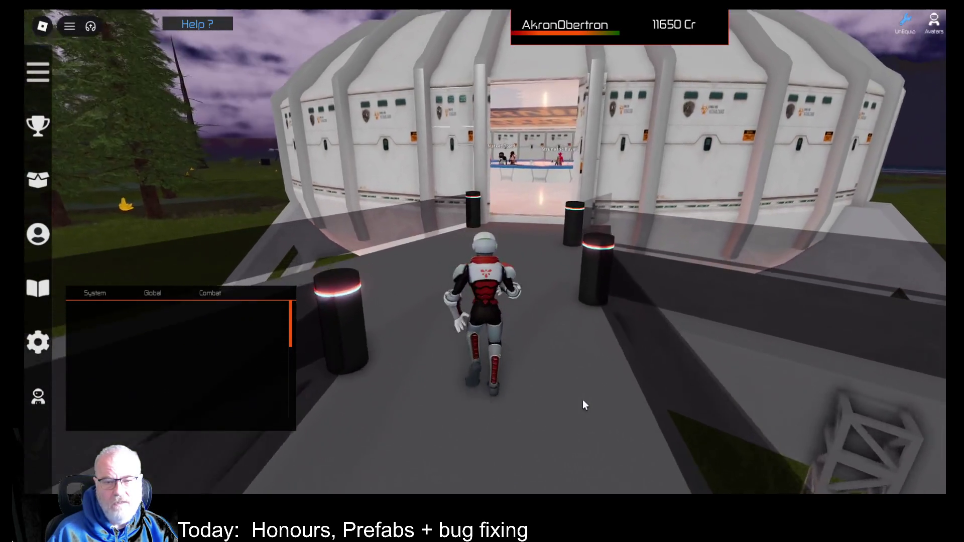
pyautogui.press('w')
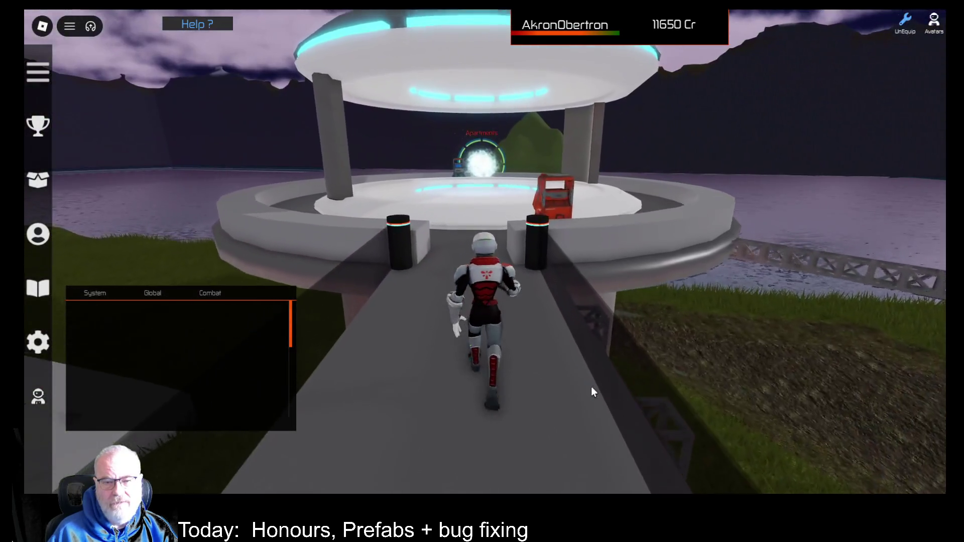
pyautogui.press('w')
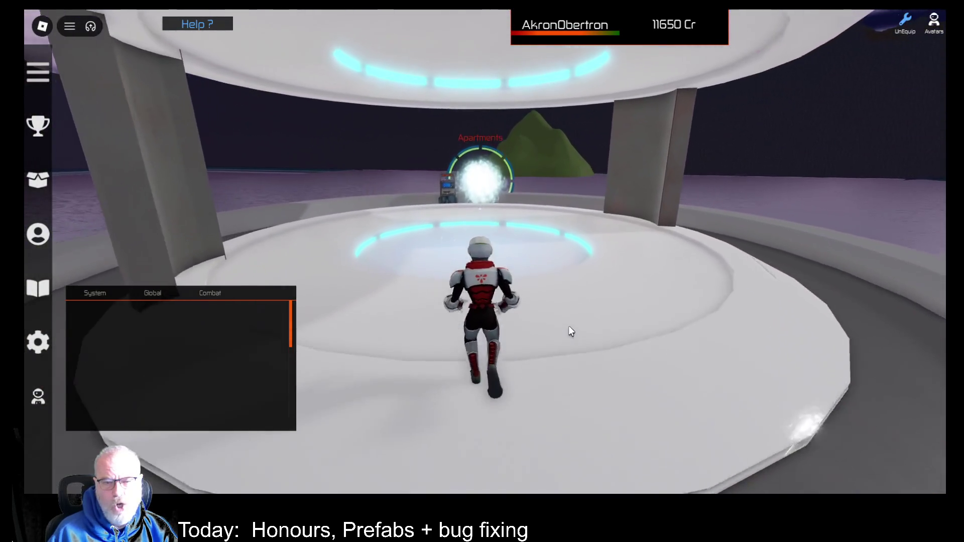
pyautogui.press('w')
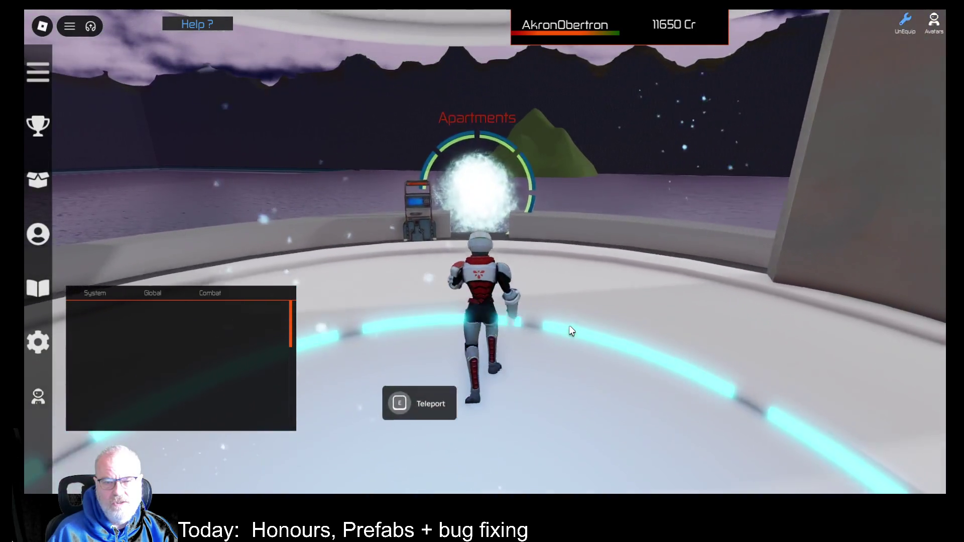
pyautogui.press('w')
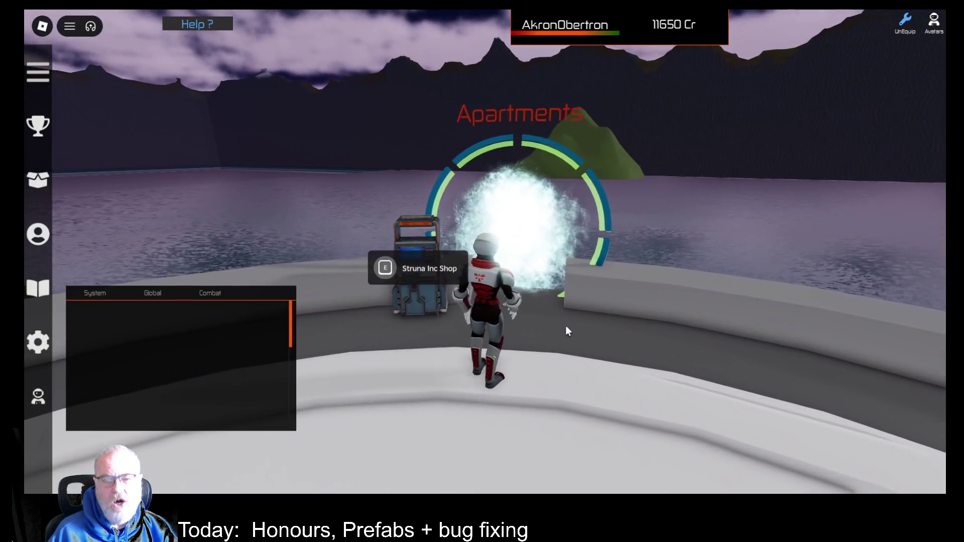
pyautogui.press('d')
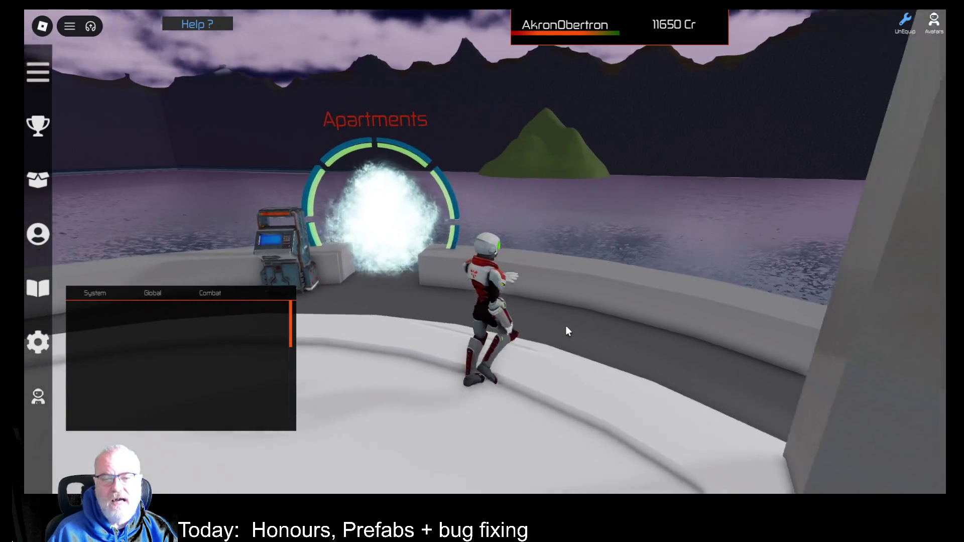
pyautogui.press('a')
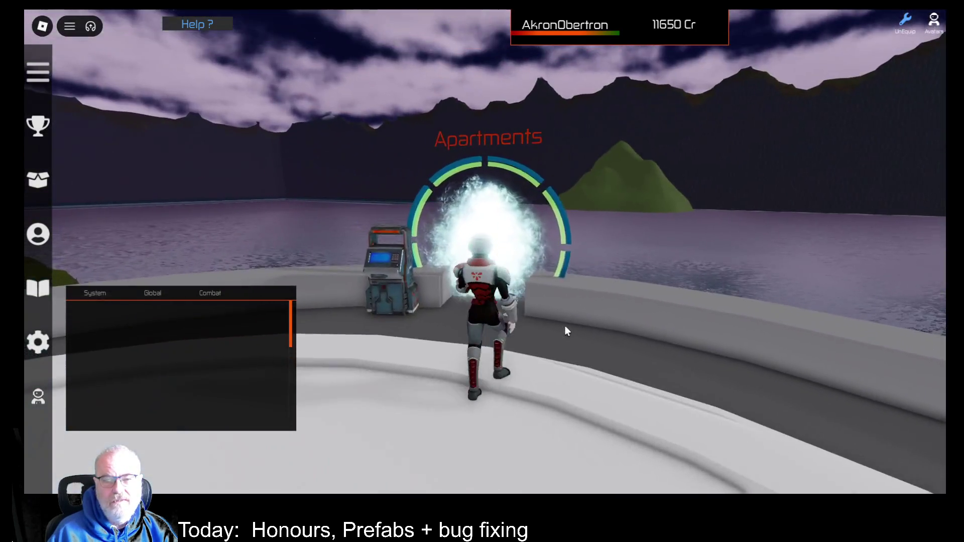
pyautogui.press('d')
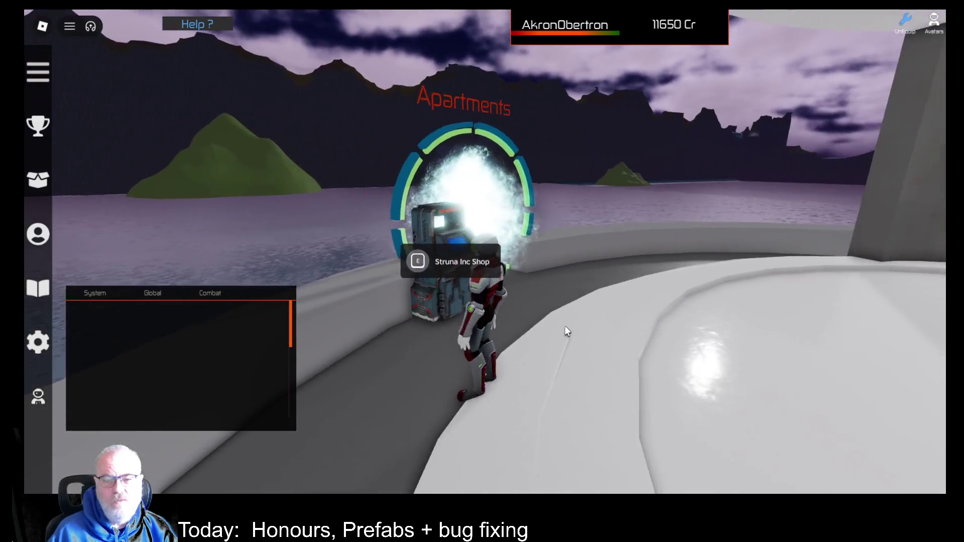
pyautogui.press('w')
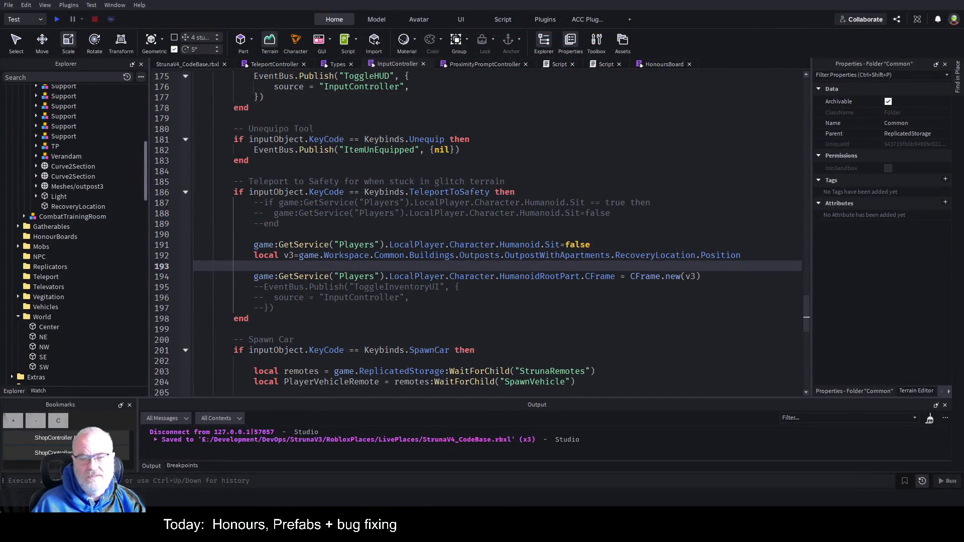
# Switch from the InputController script to the Central Province place tab's 3D viewport.
pyautogui.click(192, 65)
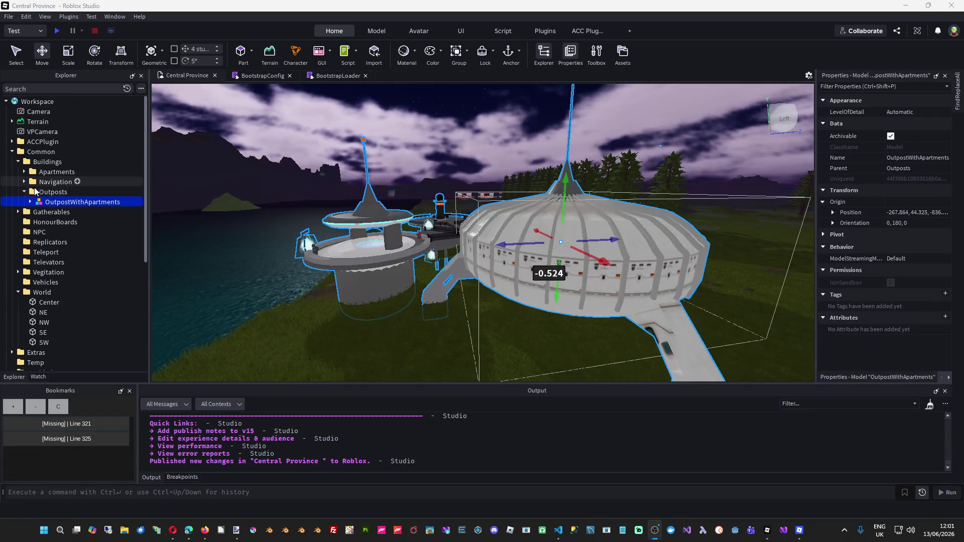
# Expand WorldEdges in Explorer and delete its four Parts.
pyautogui.scroll(-2, 49, 273)
pyautogui.click(48, 272)
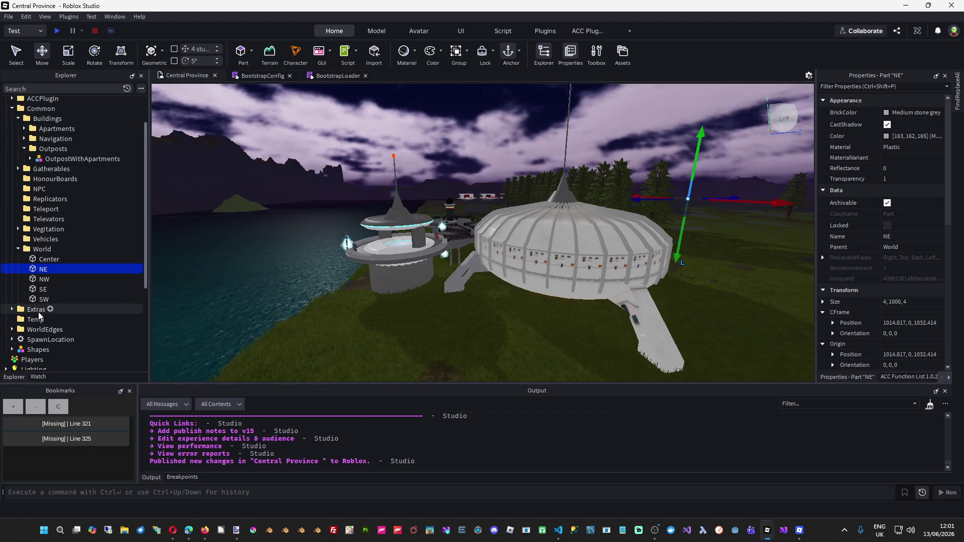
pyautogui.click(11, 330)
pyautogui.moveTo(276, 312); pyautogui.dragTo(151, 325)
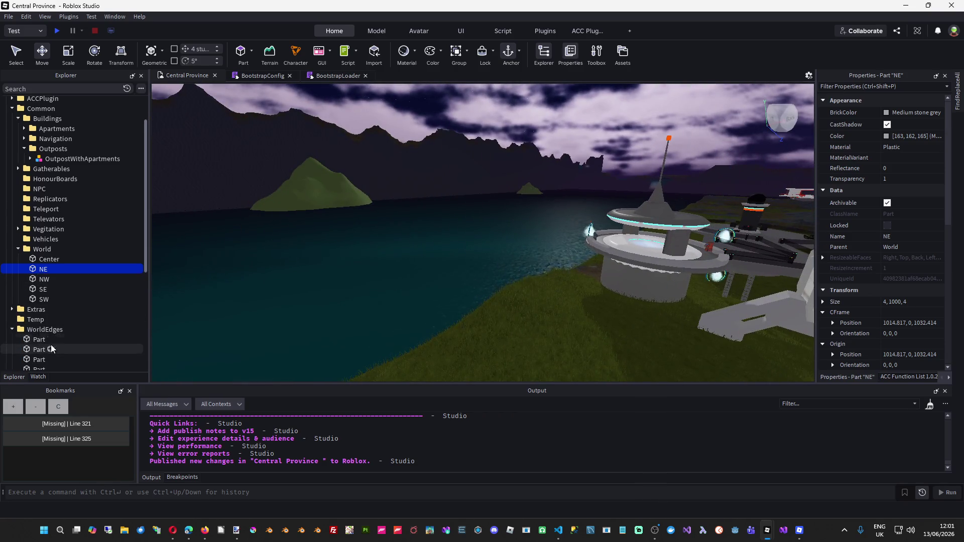
pyautogui.scroll(-2, 30, 251)
pyautogui.click(31, 275)
pyautogui.keyDown('ctrl'); pyautogui.click(75, 305); pyautogui.keyUp('ctrl')
pyautogui.keyDown('shift'); pyautogui.click(134, 287); pyautogui.keyUp('shift')
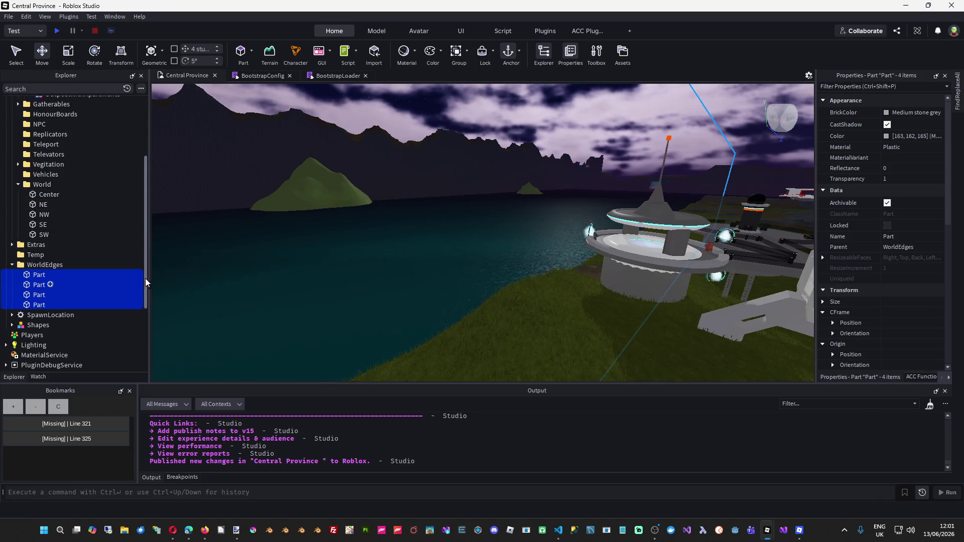
pyautogui.press('Delete')
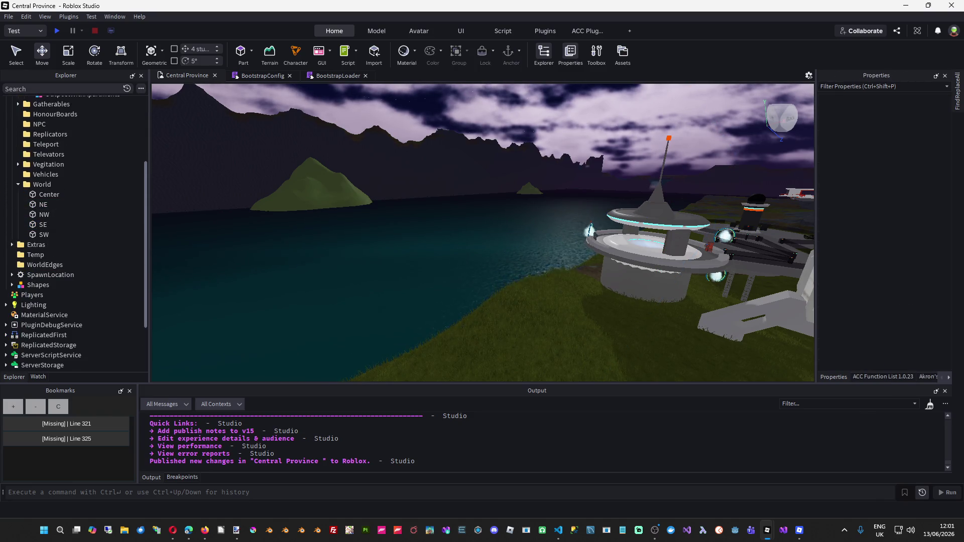
# Publish Central Province to Roblox, then return to the running game.
pyautogui.click(8, 17)
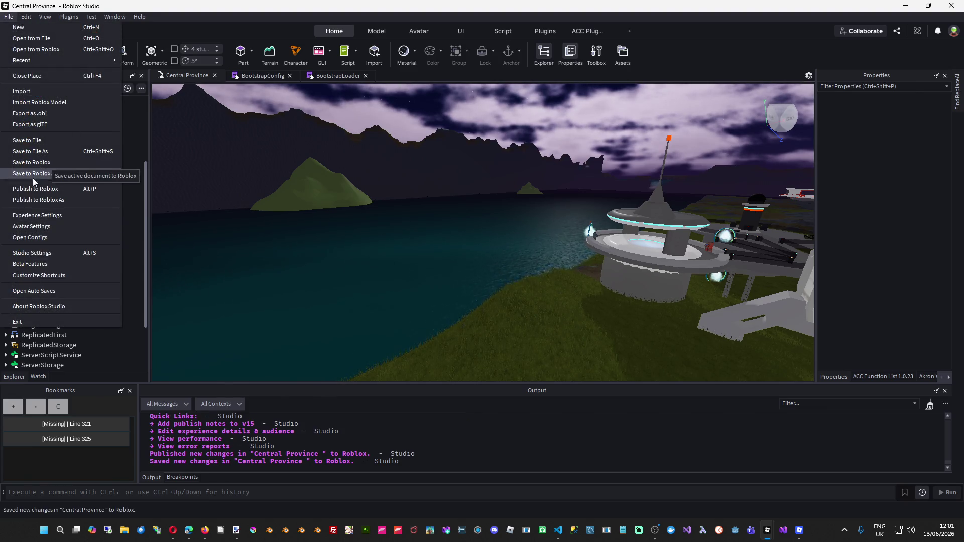
pyautogui.click(32, 190)
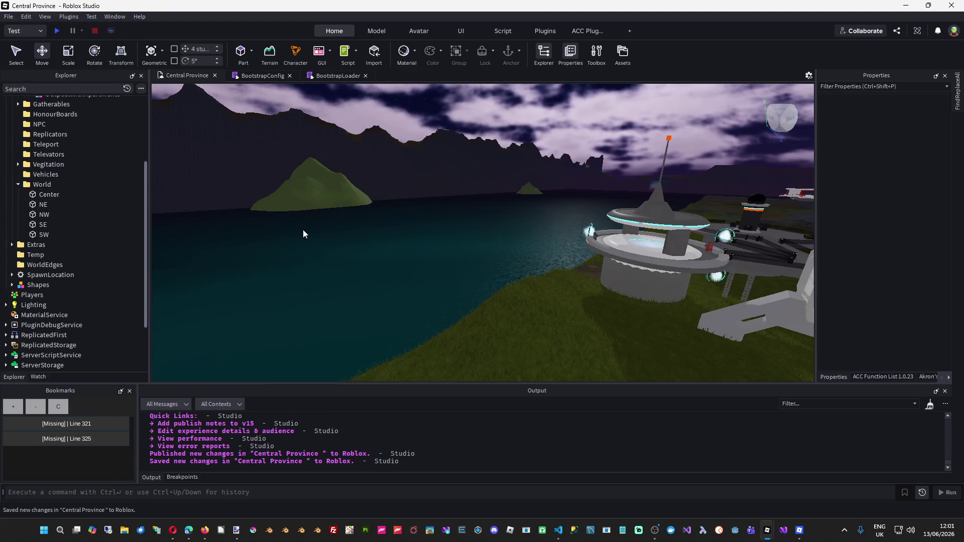
pyautogui.hotkey('alt', 'Tab')
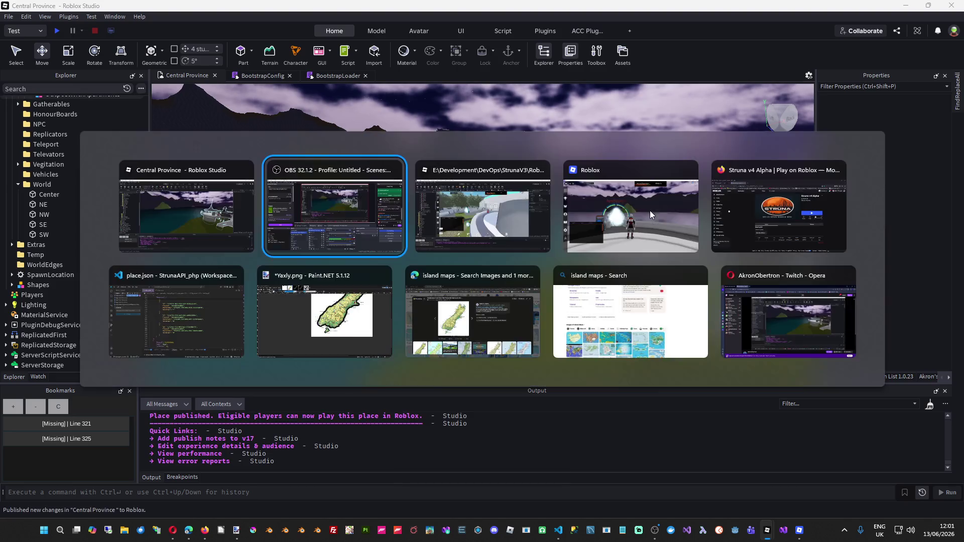
pyautogui.click(662, 195)
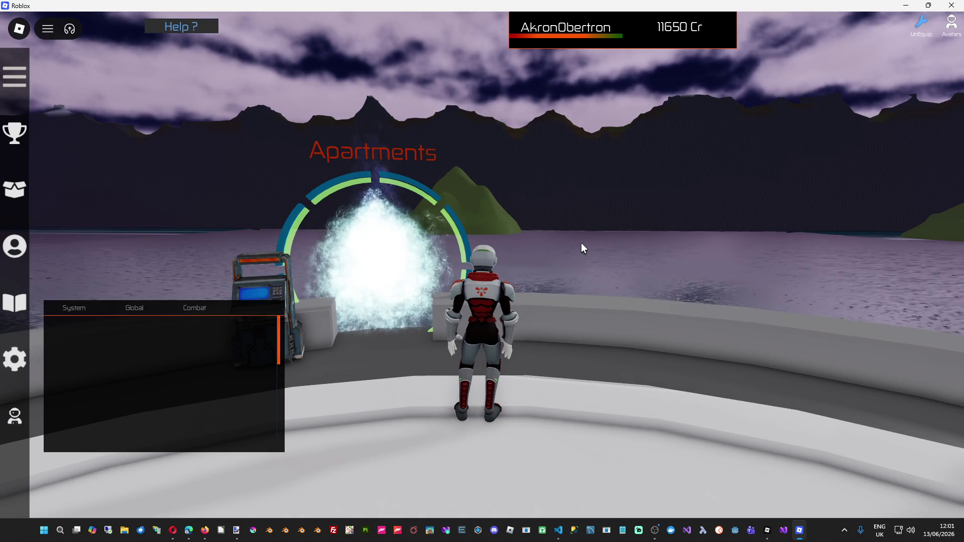
# Leave the Struna v4 Alpha session via Esc and Leave, then press Play to rejoin.
pyautogui.press('Escape')
pyautogui.click(362, 440)
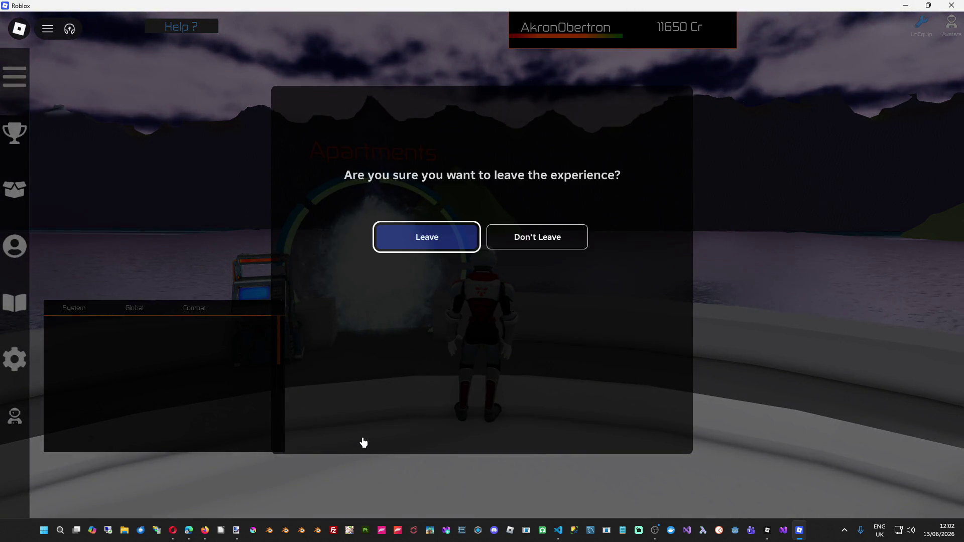
pyautogui.click(436, 246)
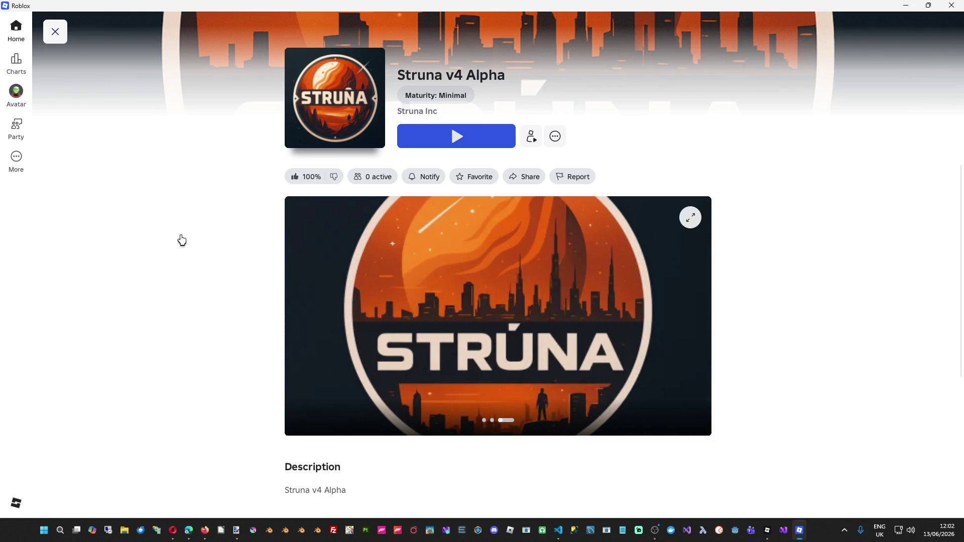
pyautogui.click(499, 129)
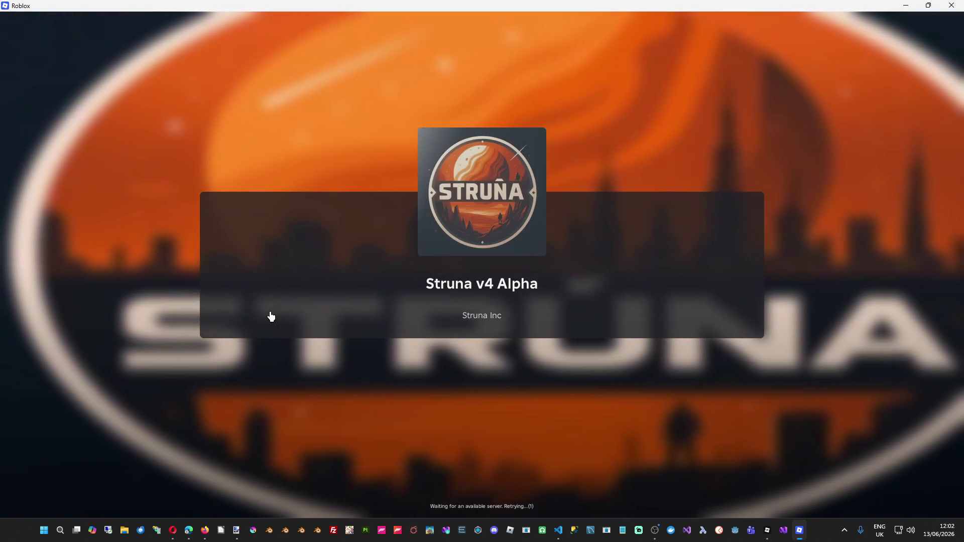
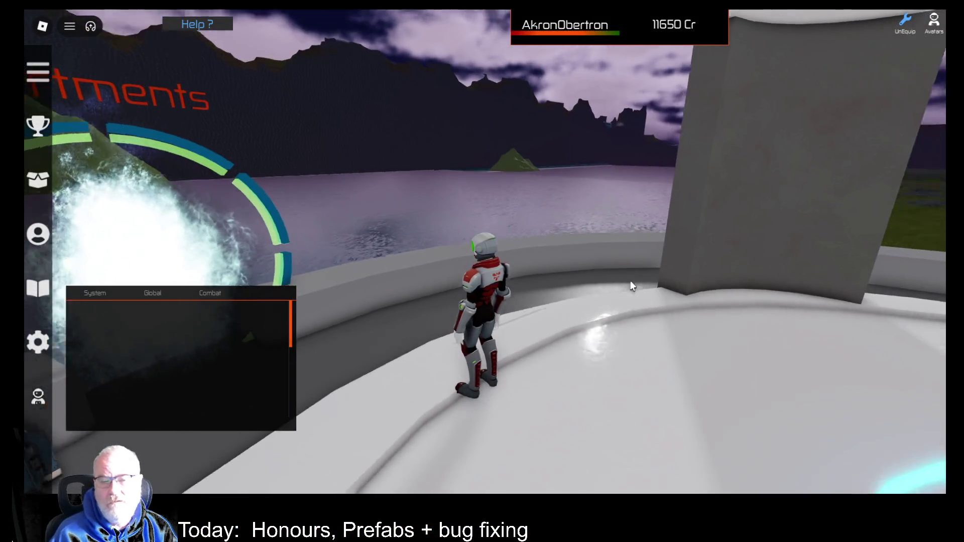
# Teleport back to the platform beside the Apartments portal using the teleport destinations list.
pyautogui.press('w')
pyautogui.press('e')
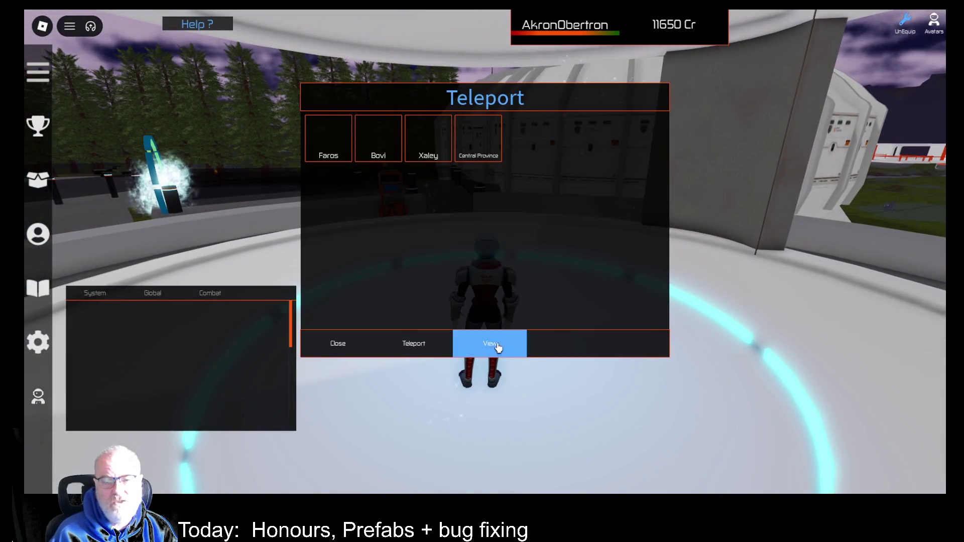
pyautogui.click(384, 352)
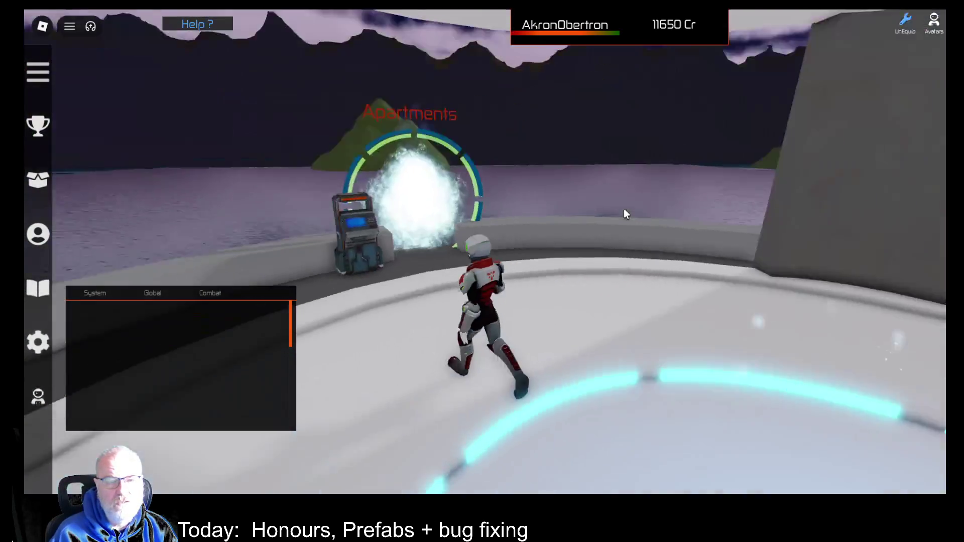
# Run the character into the Apartments portal and adjust the camera zoom inside the hall.
pyautogui.press('d')
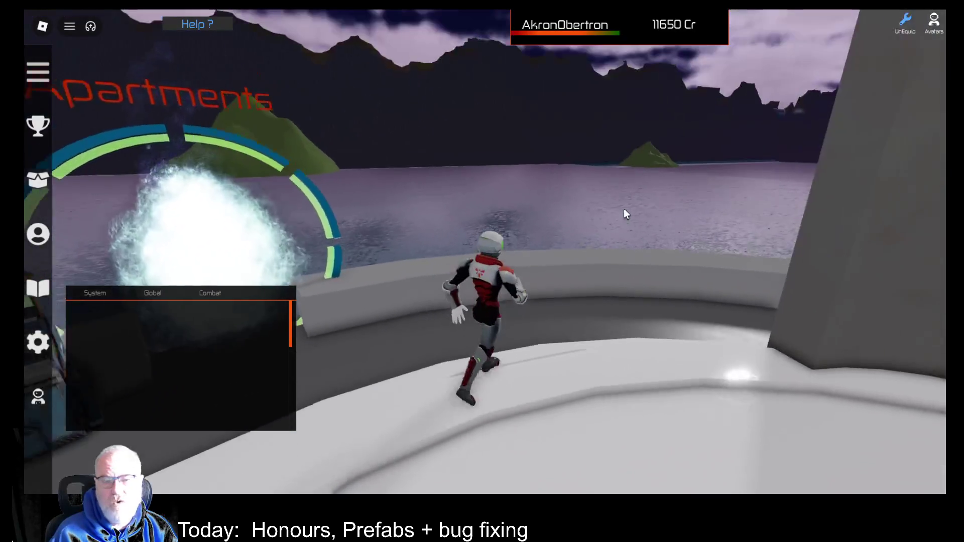
pyautogui.press('a')
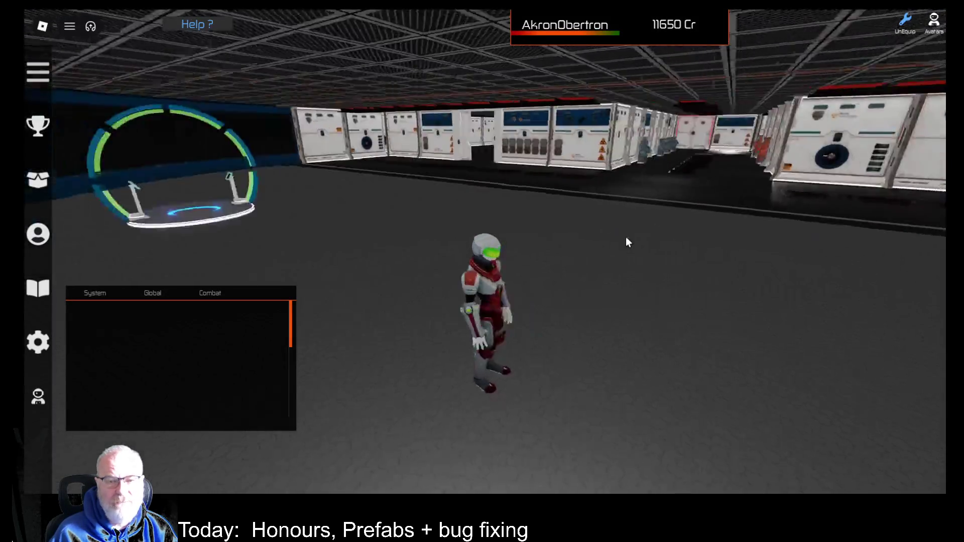
pyautogui.scroll(-3, 638, 231)
pyautogui.scroll(3, 597, 261)
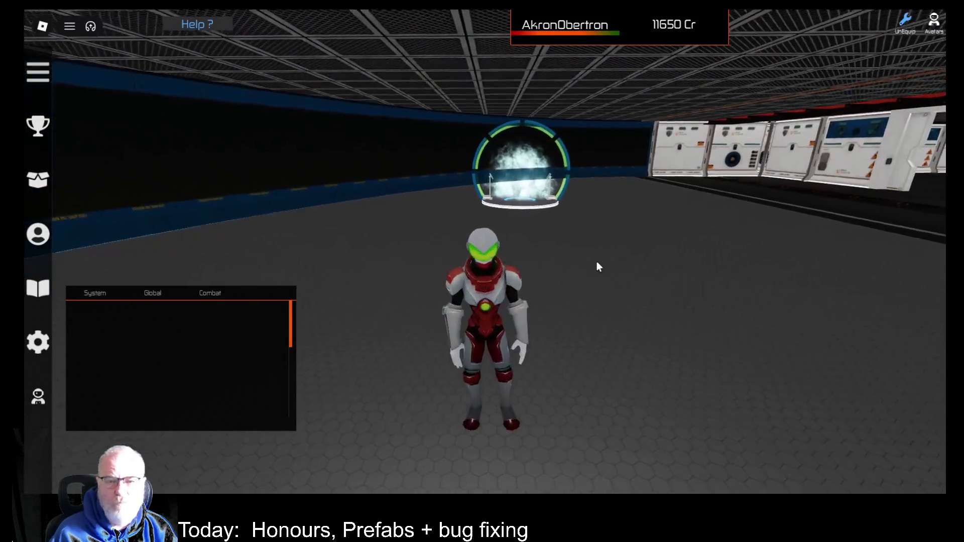
pyautogui.scroll(-4, 596, 262)
pyautogui.scroll(2, 598, 258)
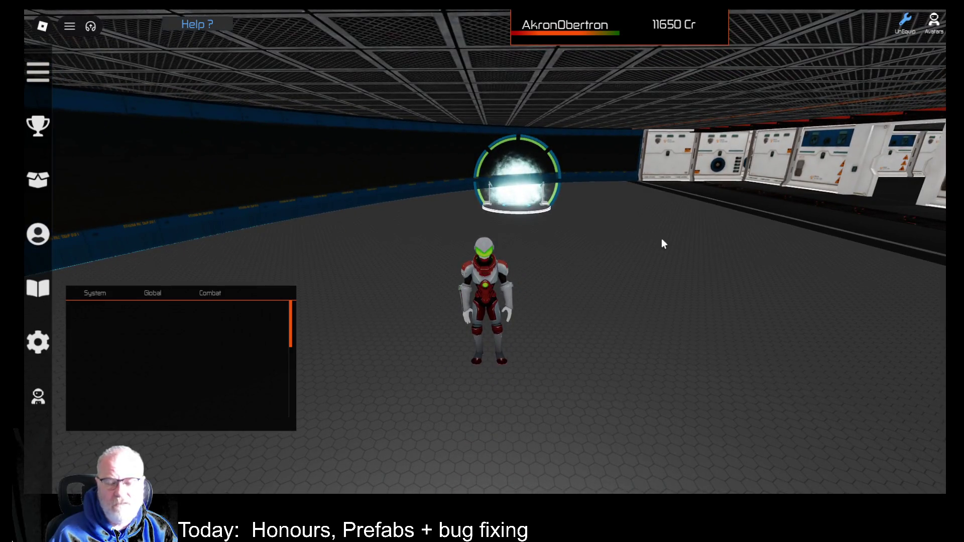
pyautogui.scroll(-5, 188, 351)
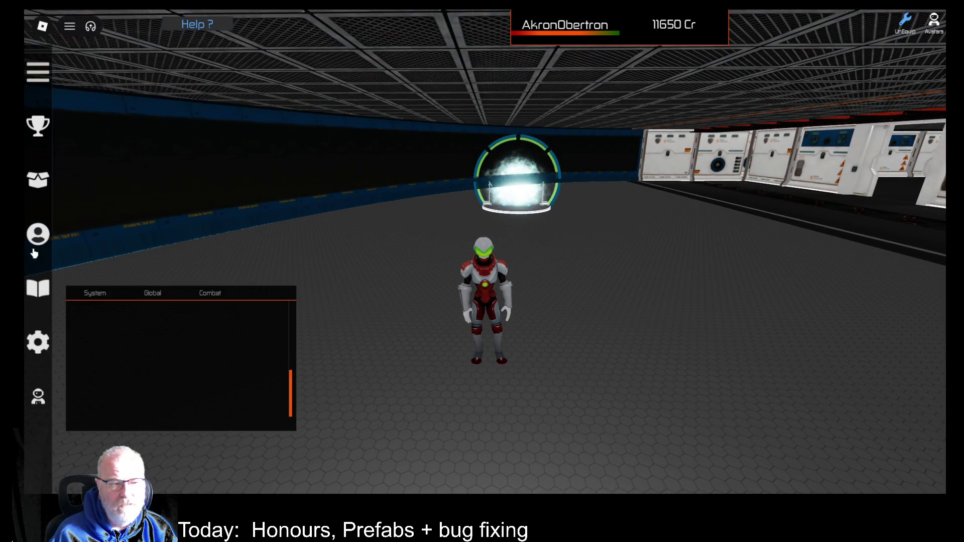
# Glance at the professions overview, then run across the hall into the long corridor.
pyautogui.click(42, 242)
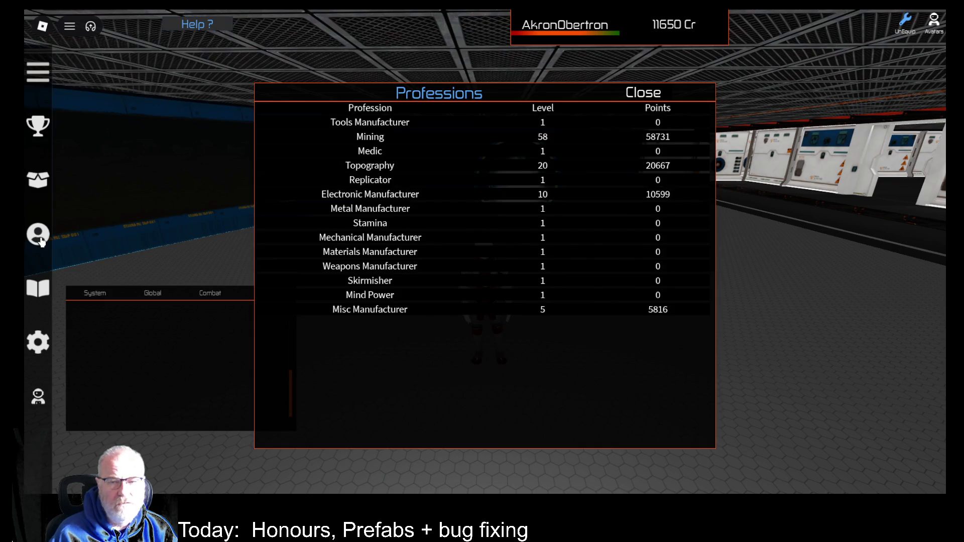
pyautogui.click(42, 242)
pyautogui.press('w')
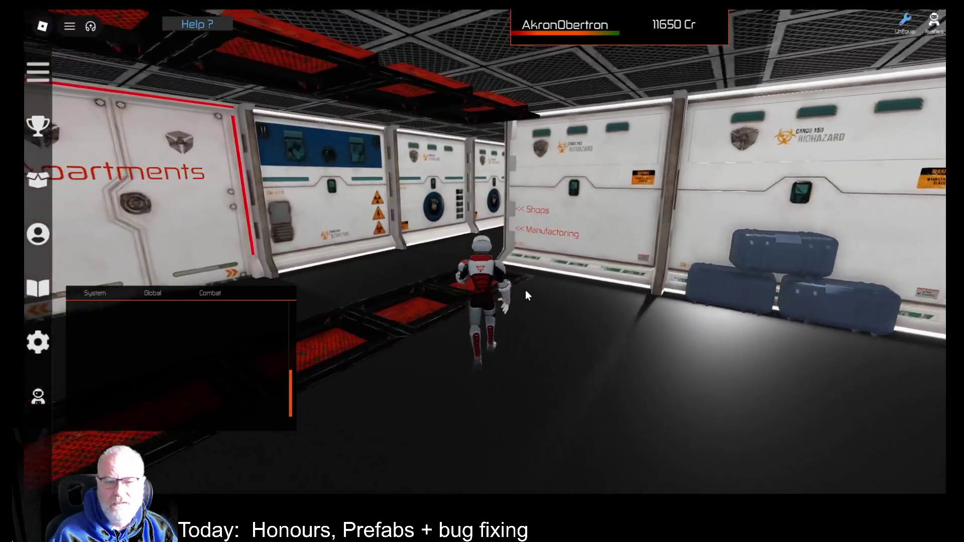
pyautogui.press('d')
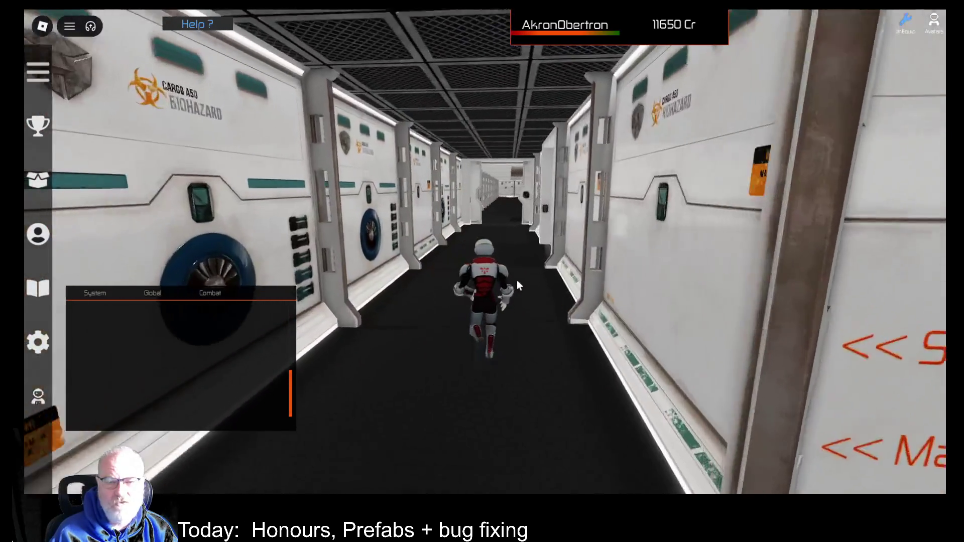
# Run down the corridor past the Shops and Manufacturing signs toward the grass court.
pyautogui.press('s')
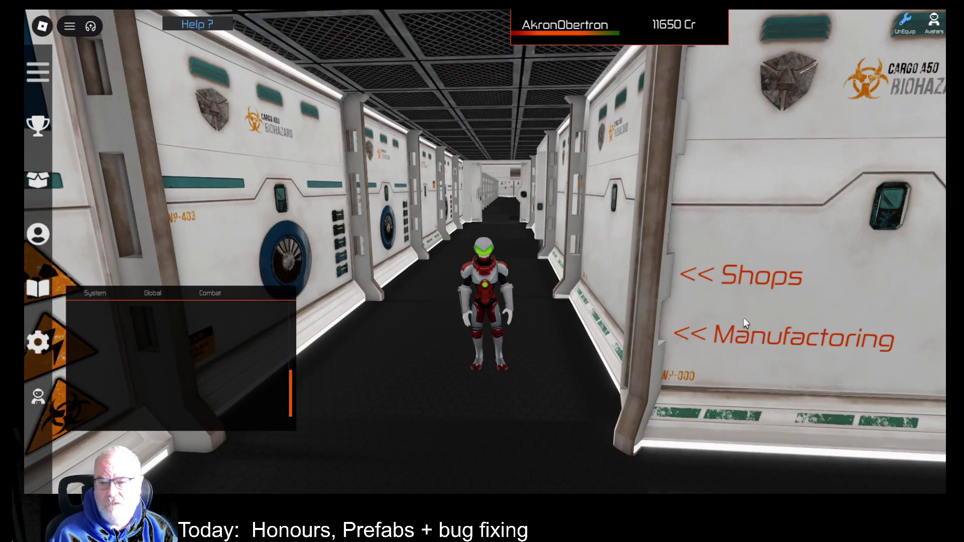
pyautogui.press('w')
pyautogui.press('a')
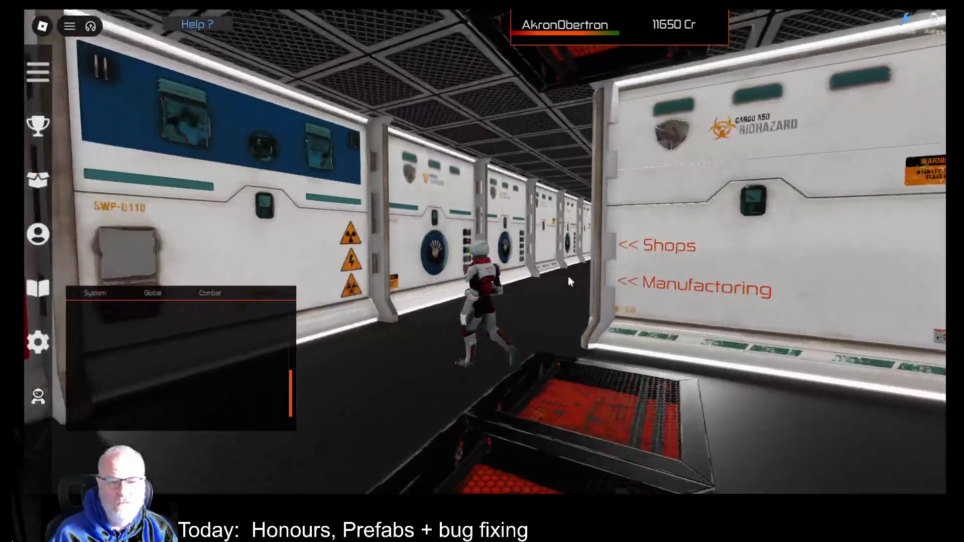
pyautogui.press('w')
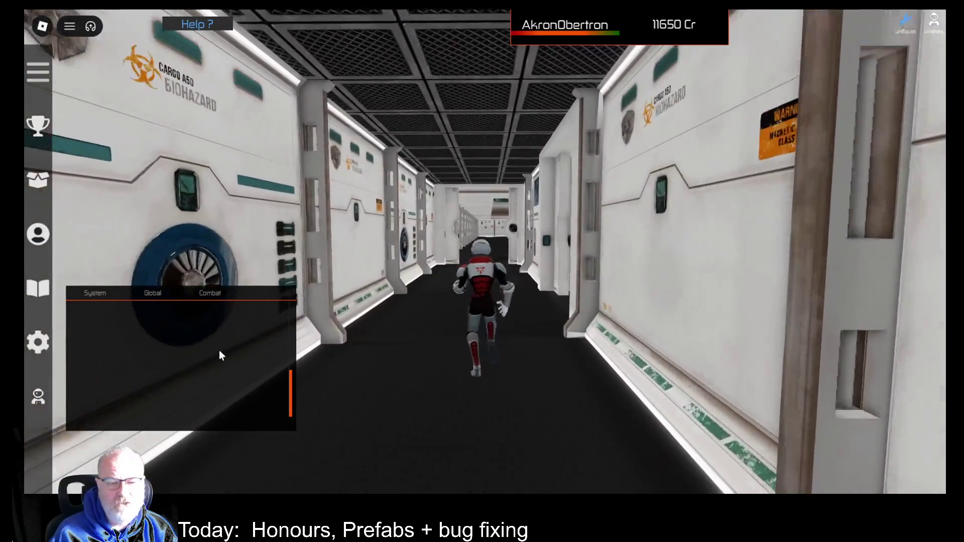
pyautogui.press('w')
pyautogui.press('w')
pyautogui.press('w')
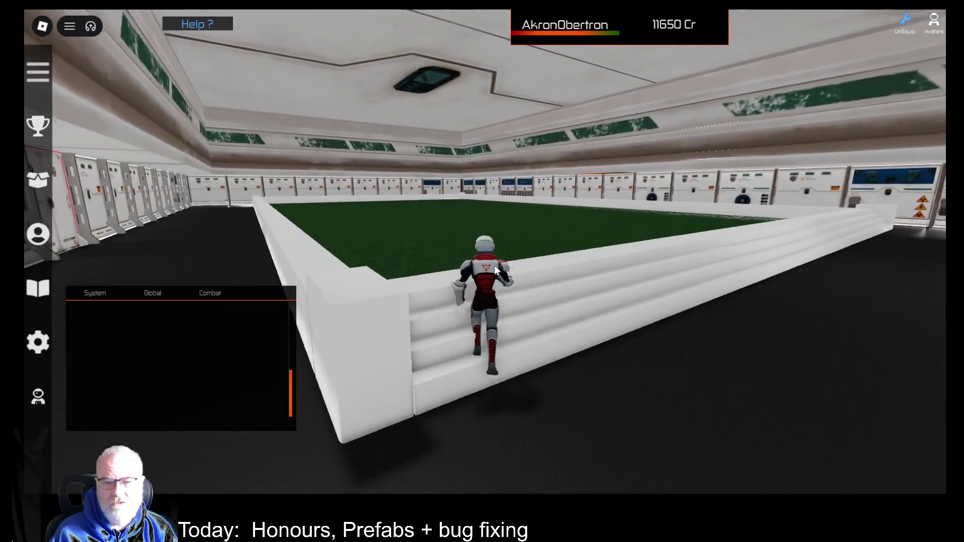
# Climb onto the green field and equip the OOF001 tool from the inventory.
pyautogui.press('w')
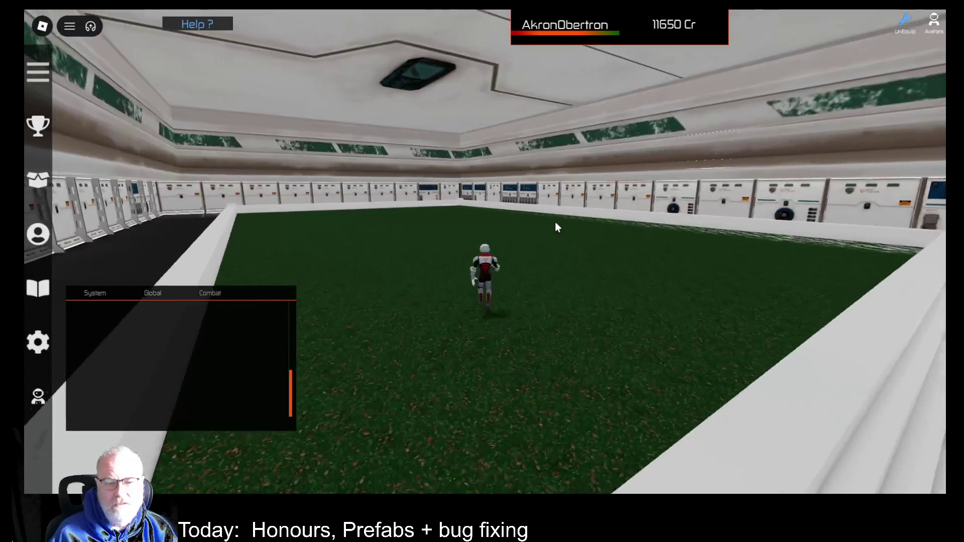
pyautogui.press('i')
pyautogui.click(384, 145)
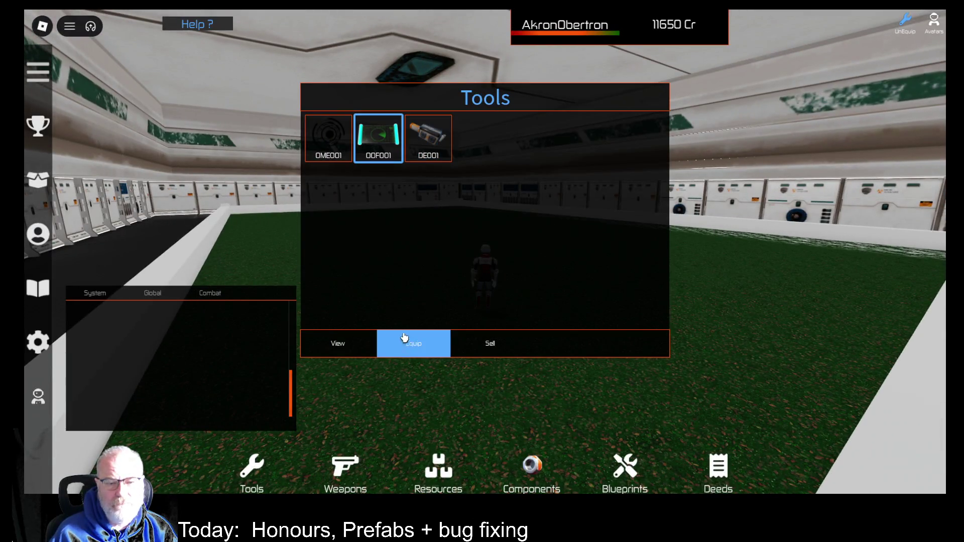
pyautogui.click(409, 344)
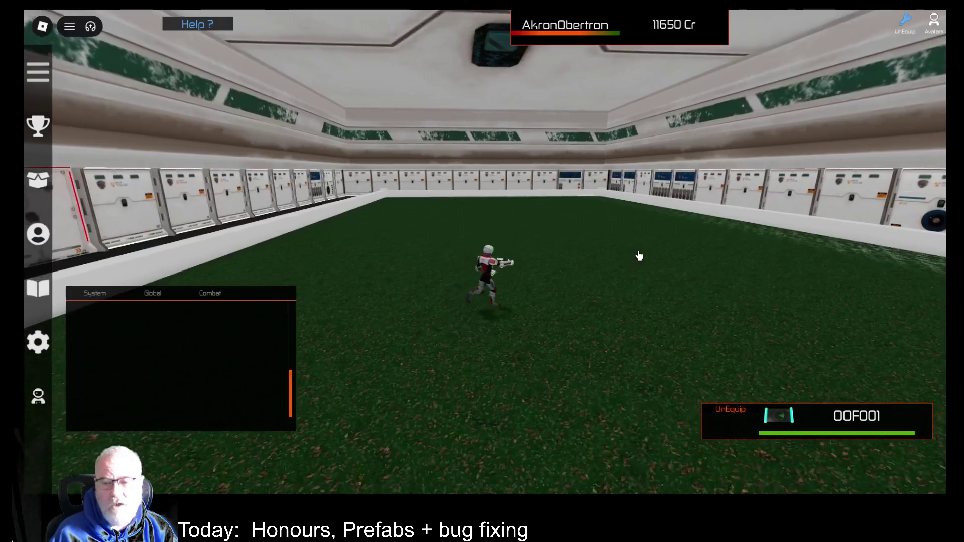
# Stop on the field and turn the view while the scanner reports 'You cant mine here'.
pyautogui.press('d')
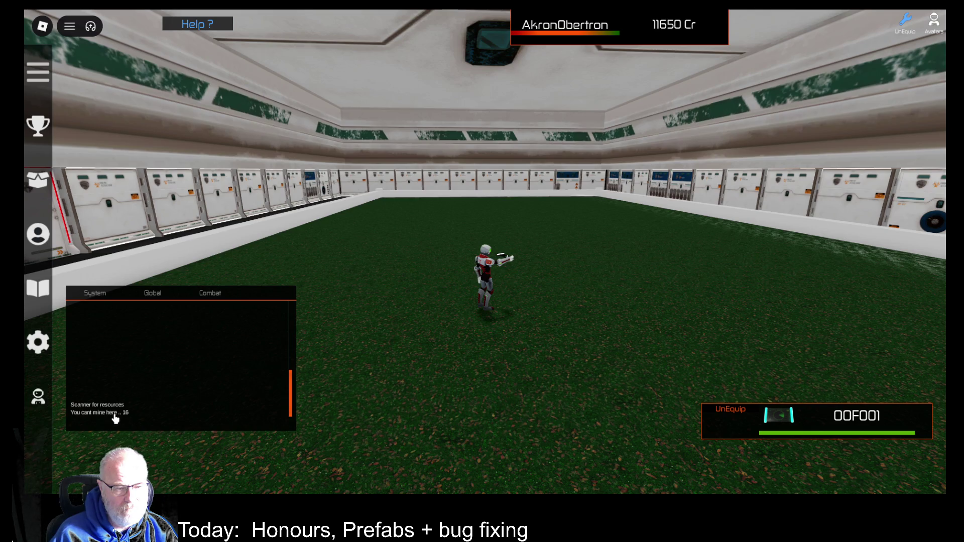
pyautogui.press('Right')
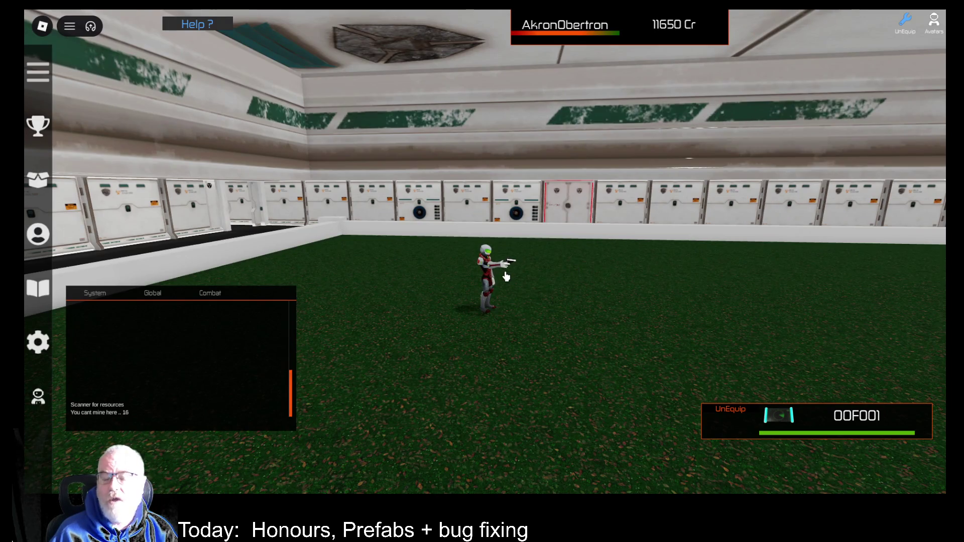
pyautogui.press('Left')
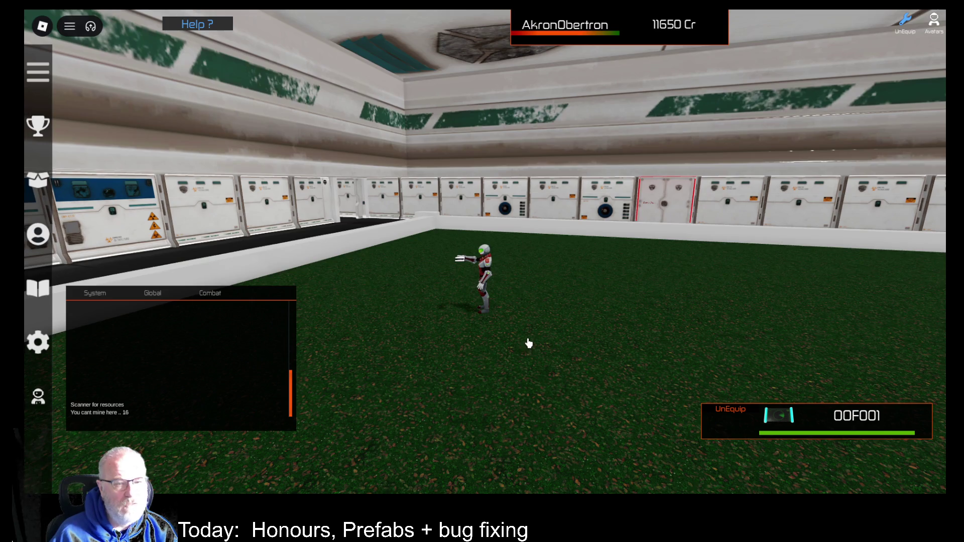
# Run from the grass court through the locker corridor and into the glowing portal in the dark hall.
pyautogui.press('w')
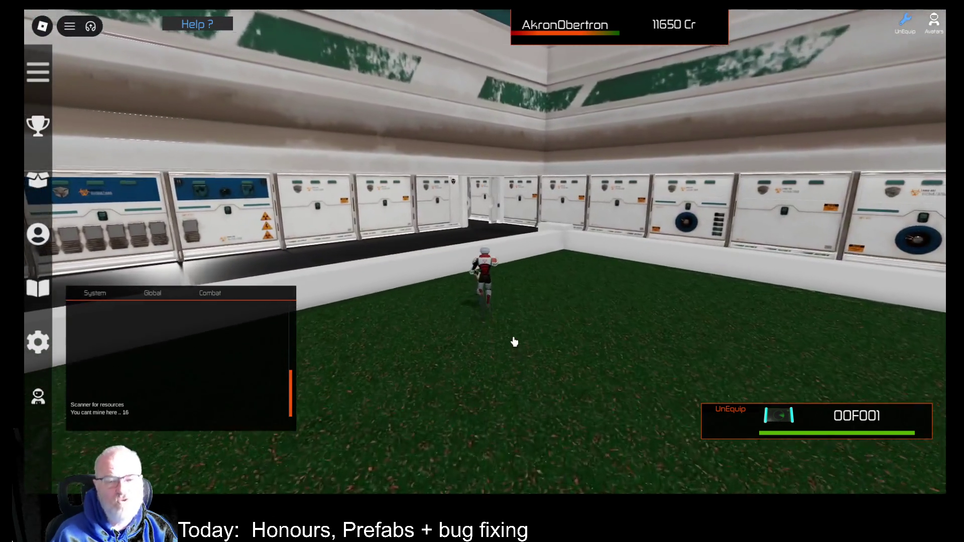
pyautogui.press('w')
pyautogui.press('w')
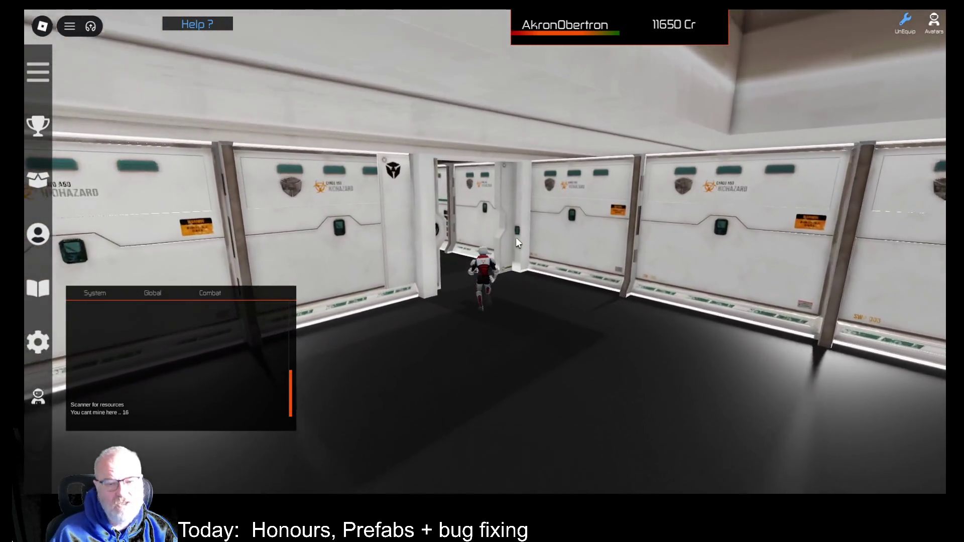
pyautogui.press('w')
pyautogui.press('w')
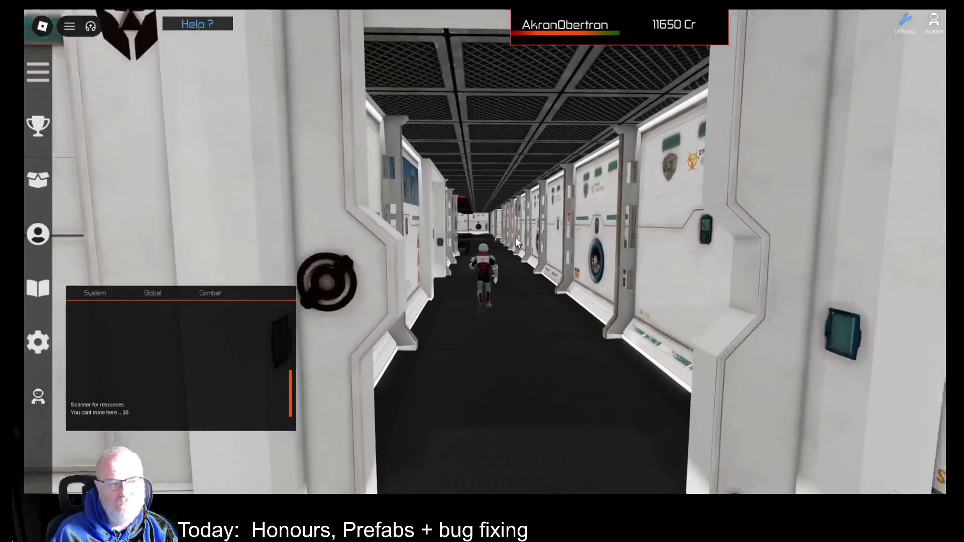
pyautogui.press('w')
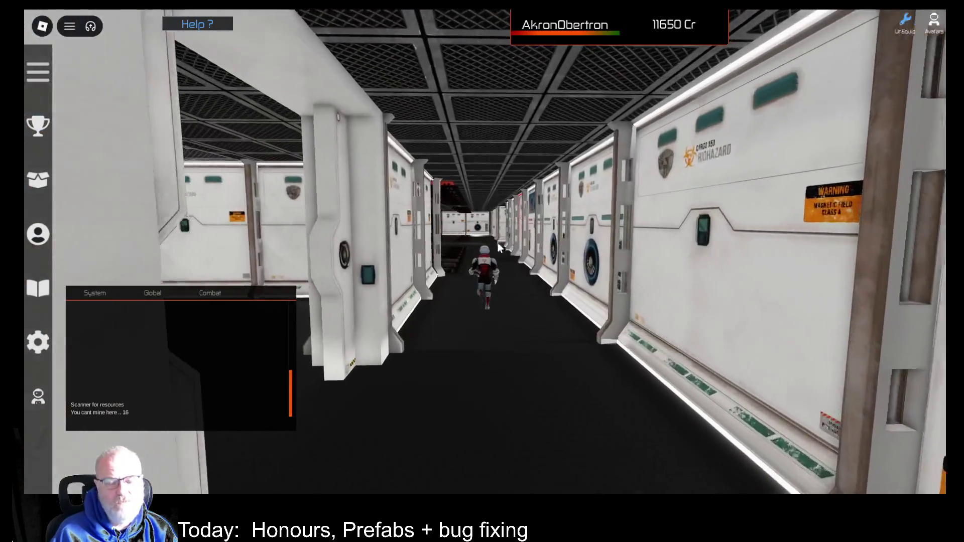
pyautogui.press('w')
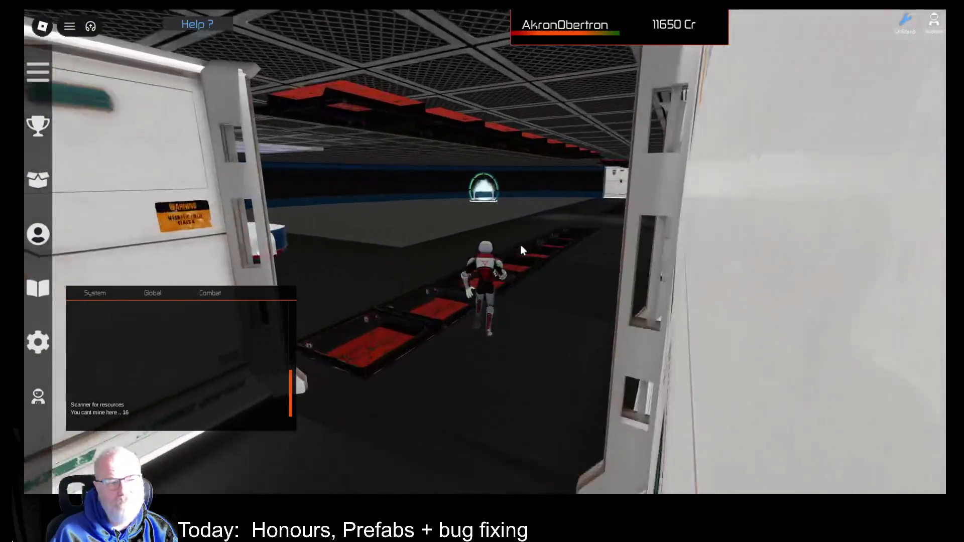
pyautogui.press('w')
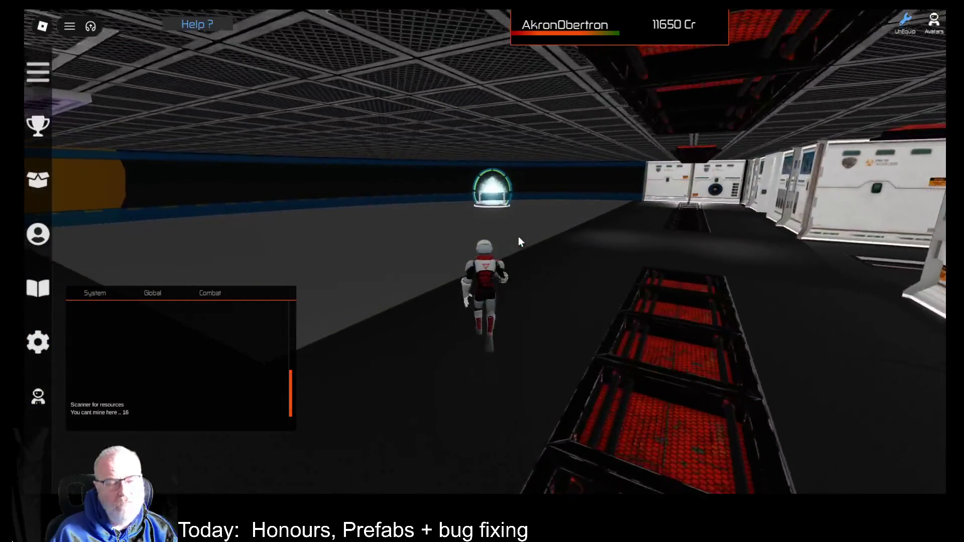
pyautogui.press('w')
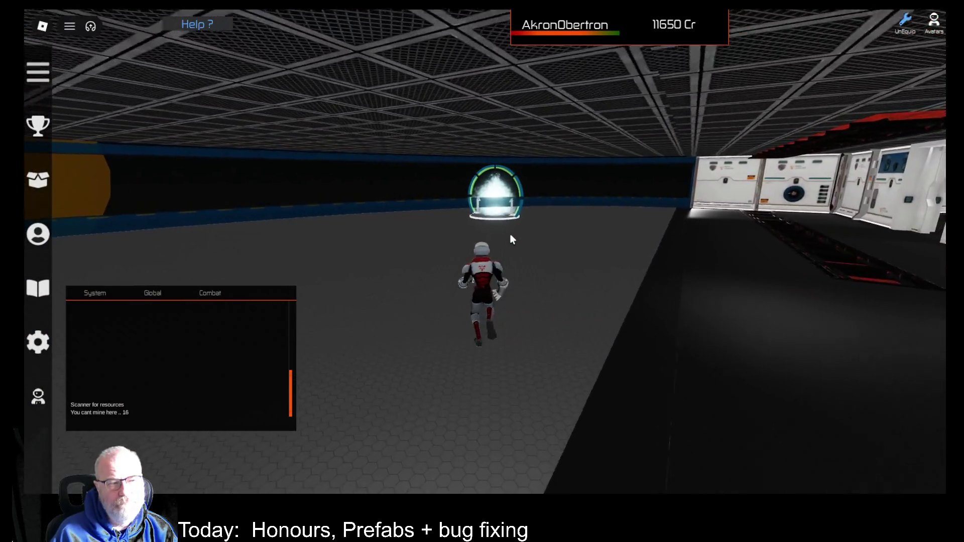
pyautogui.press('w')
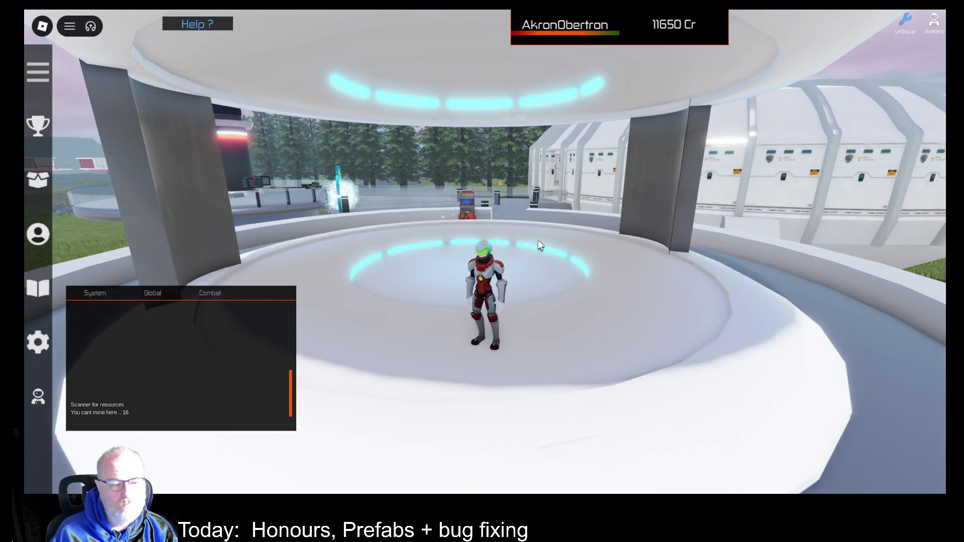
# Run along the station rim past the shop pavilion, looking toward the water and portal.
pyautogui.press('w')
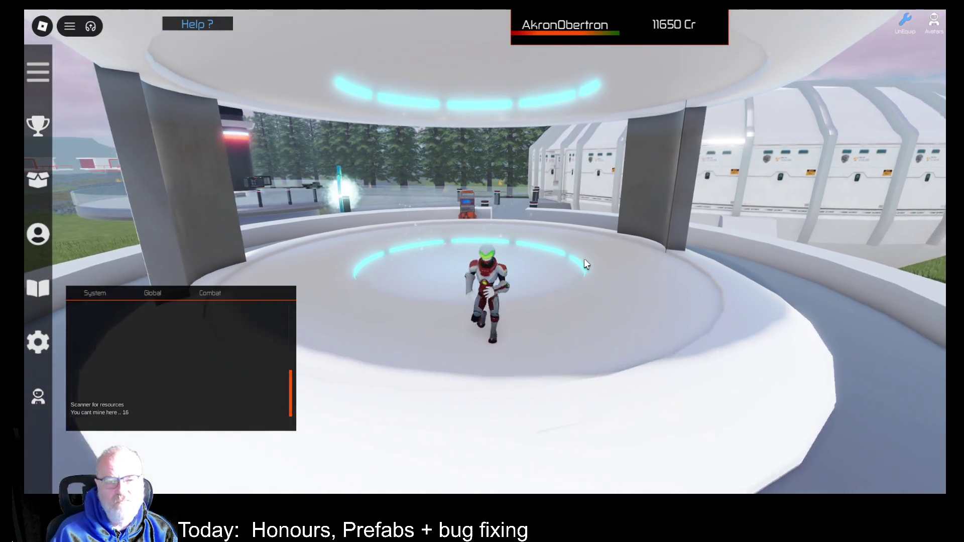
pyautogui.press('a')
pyautogui.press('a')
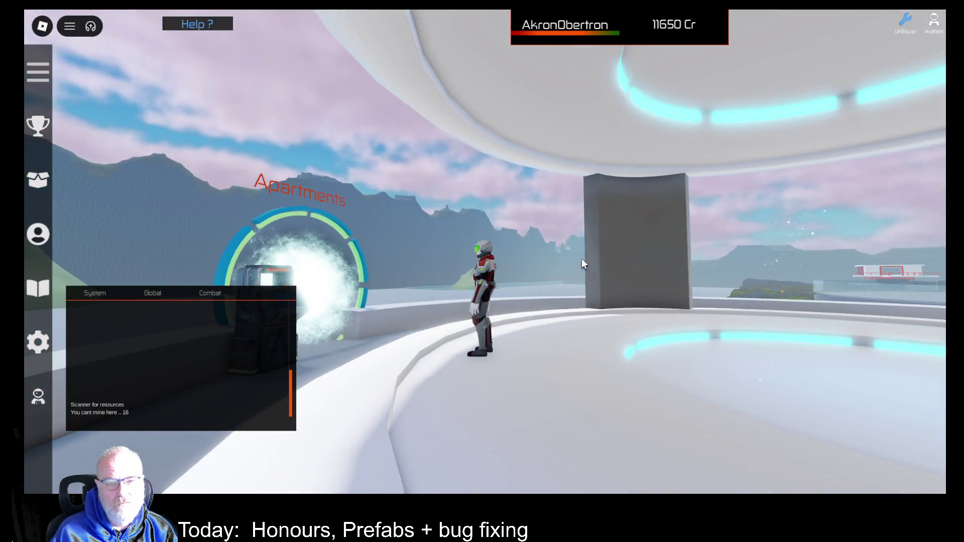
pyautogui.press('w')
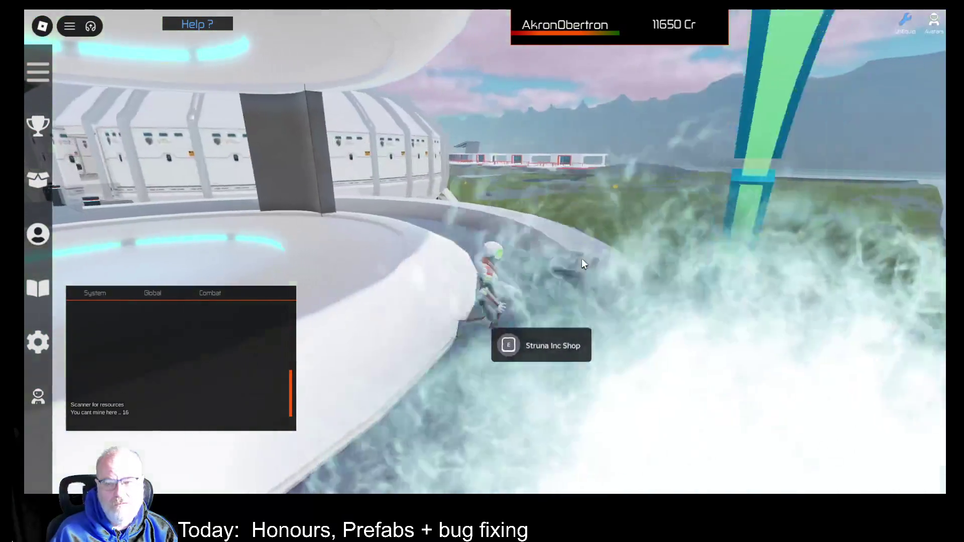
pyautogui.press('a')
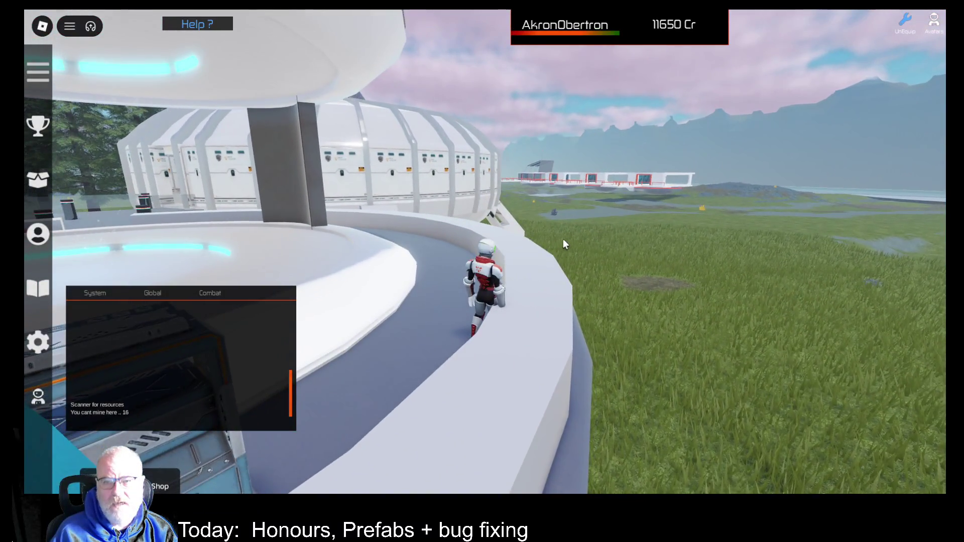
pyautogui.press('a')
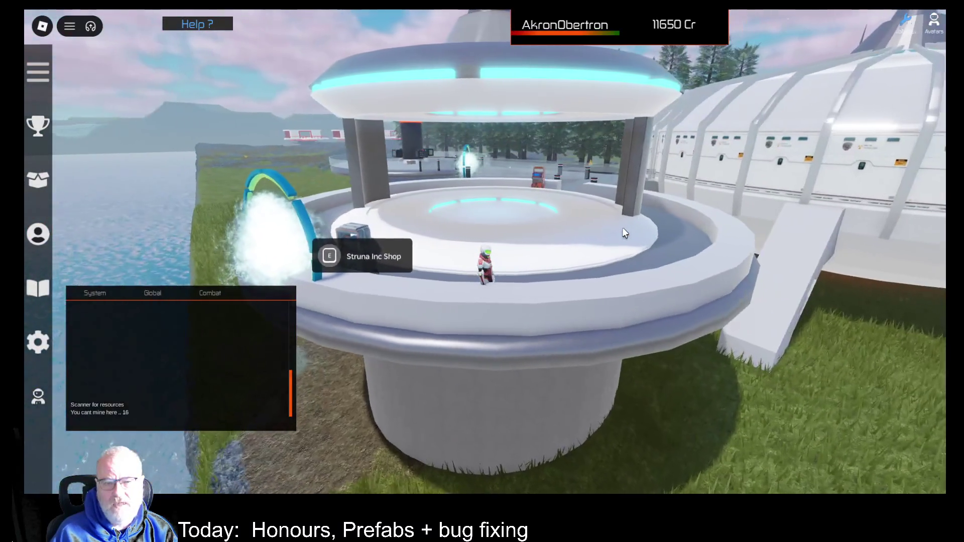
pyautogui.press('d')
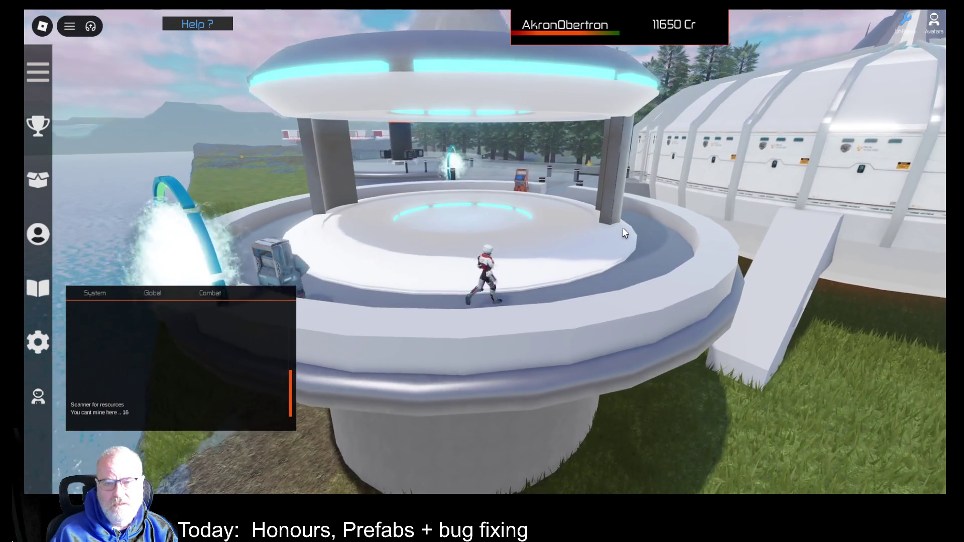
pyautogui.press('a')
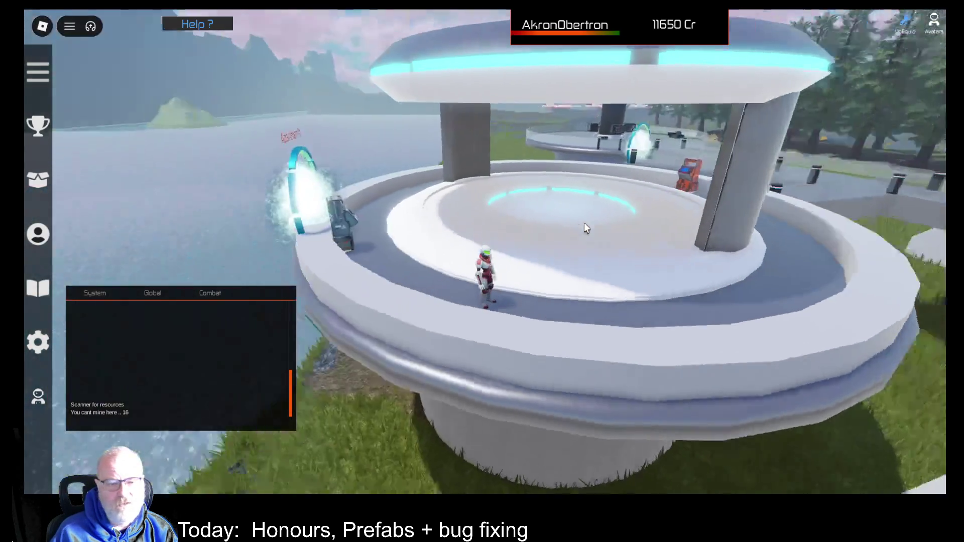
pyautogui.press('d')
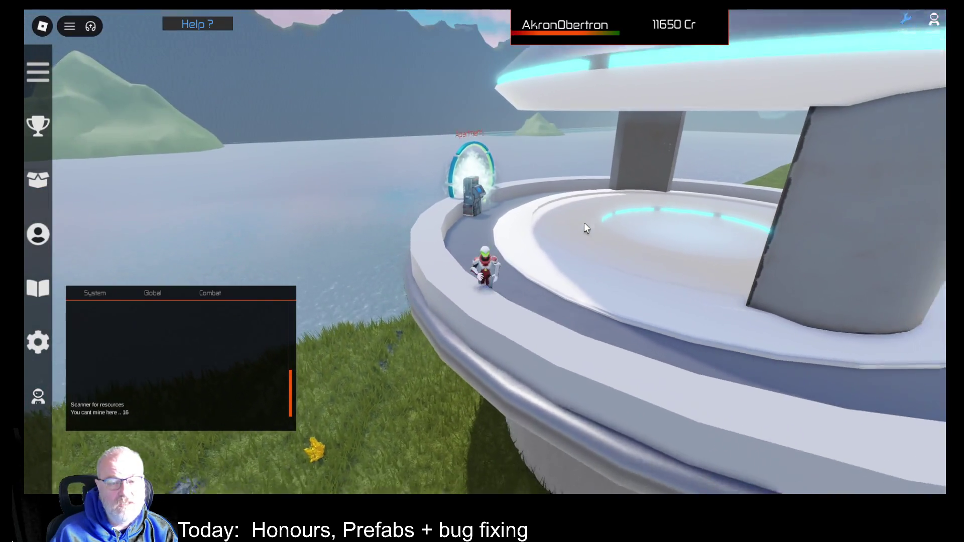
# Run along the curved walkway onto the bridge beside the dome and look toward the tower.
pyautogui.press('w')
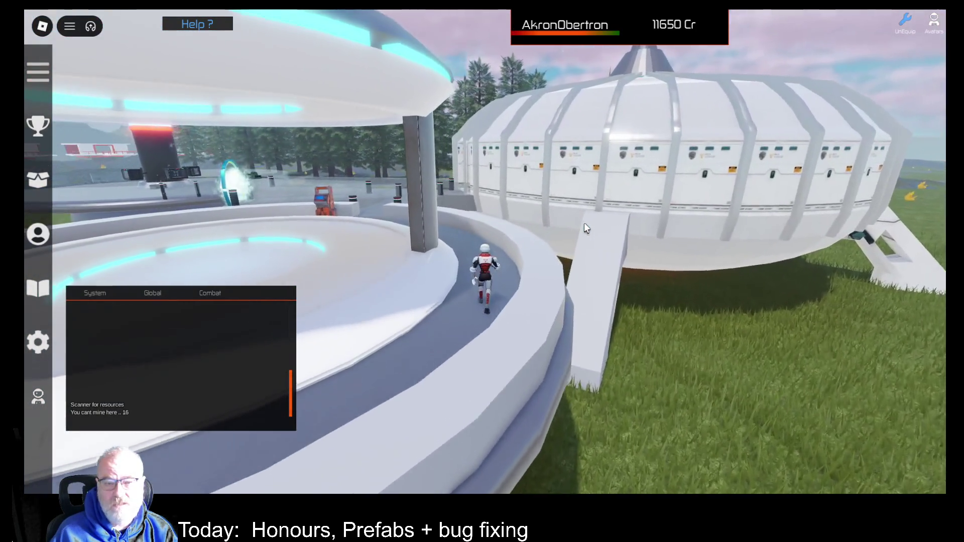
pyautogui.press('w')
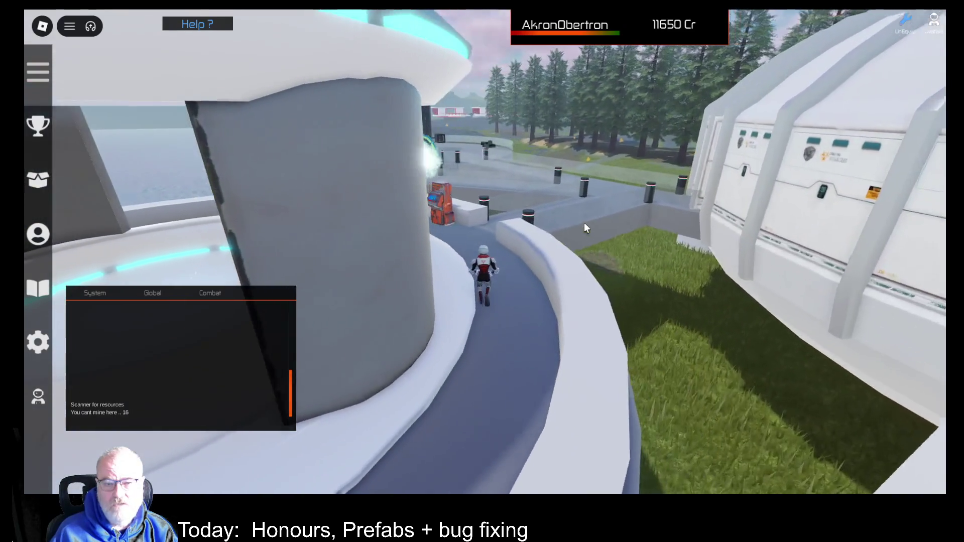
pyautogui.press('w')
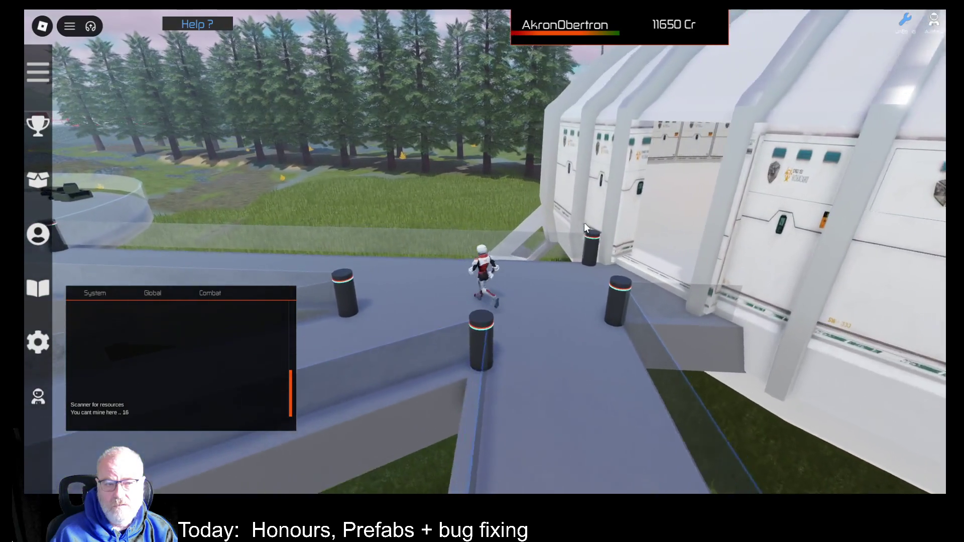
pyautogui.press('a')
pyautogui.press('a')
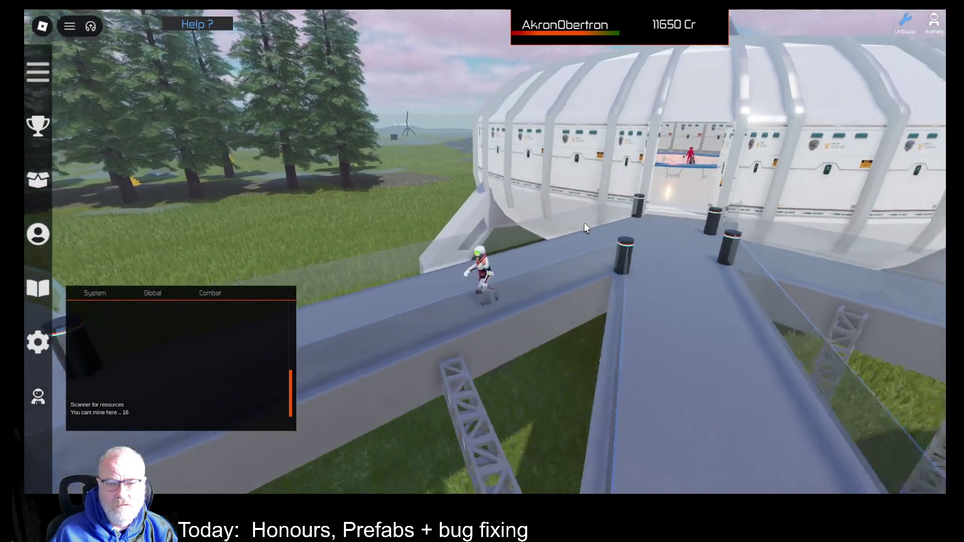
pyautogui.press('Left')
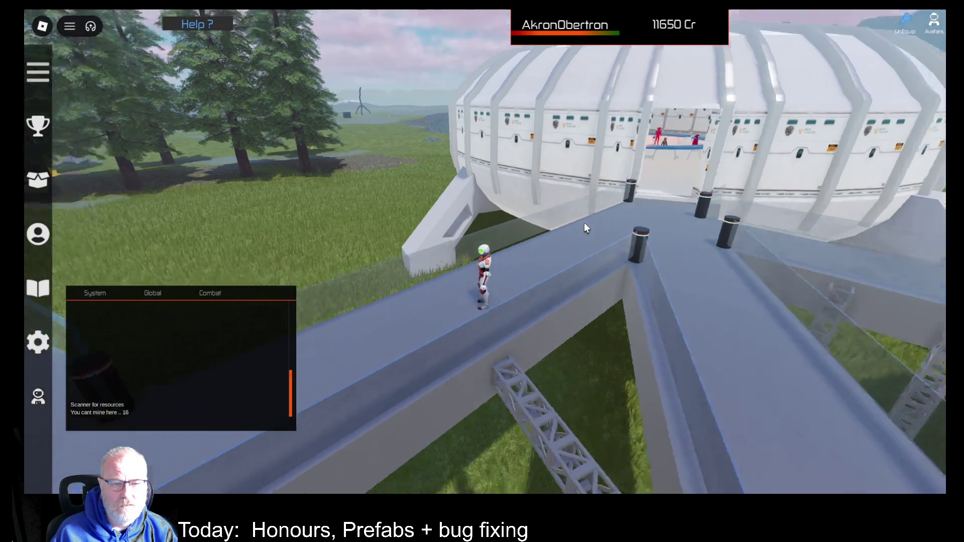
pyautogui.press('s')
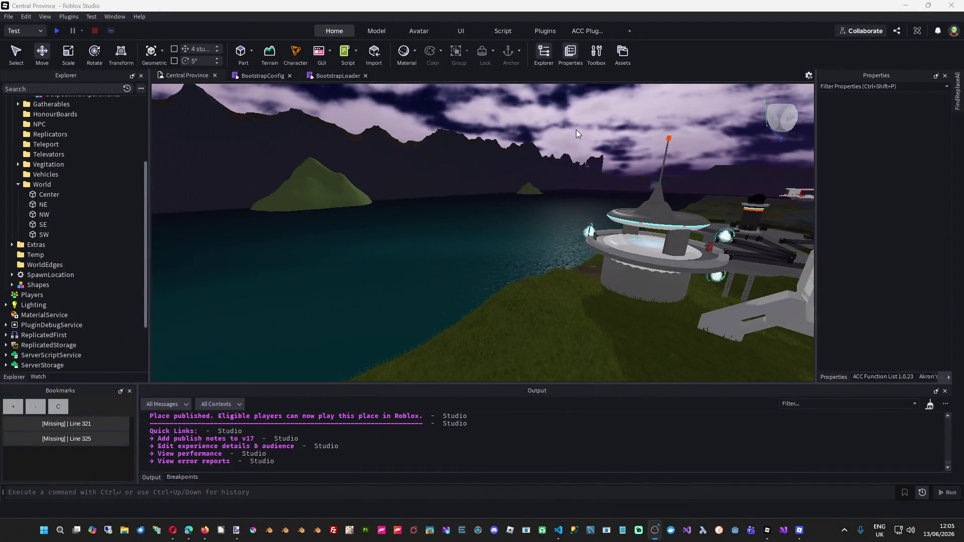
# Fly the editor camera up toward the tower and antenna, then close in on the dome.
pyautogui.moveTo(575, 265); pyautogui.dragTo(636, 83)
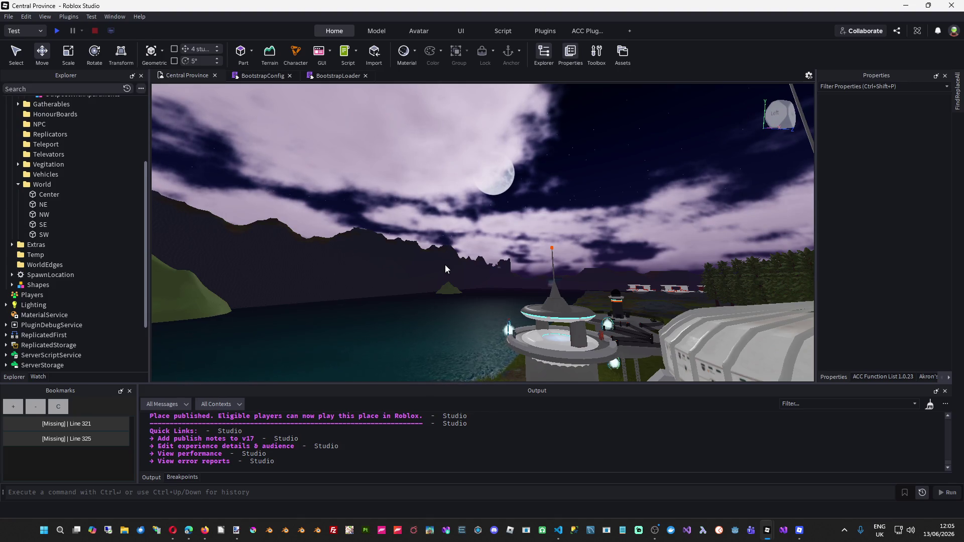
pyautogui.press('d')
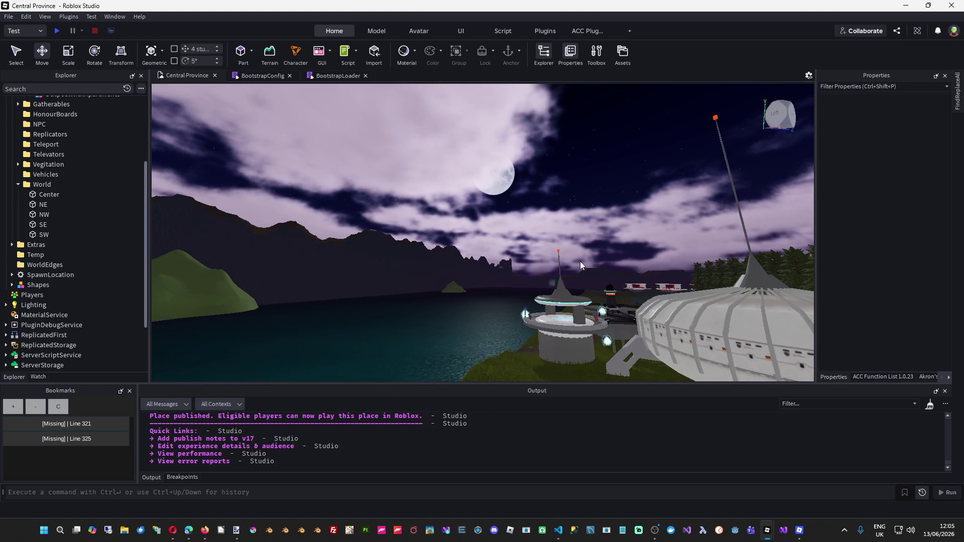
pyautogui.moveTo(533, 264); pyautogui.dragTo(528, 264)
pyautogui.press('w')
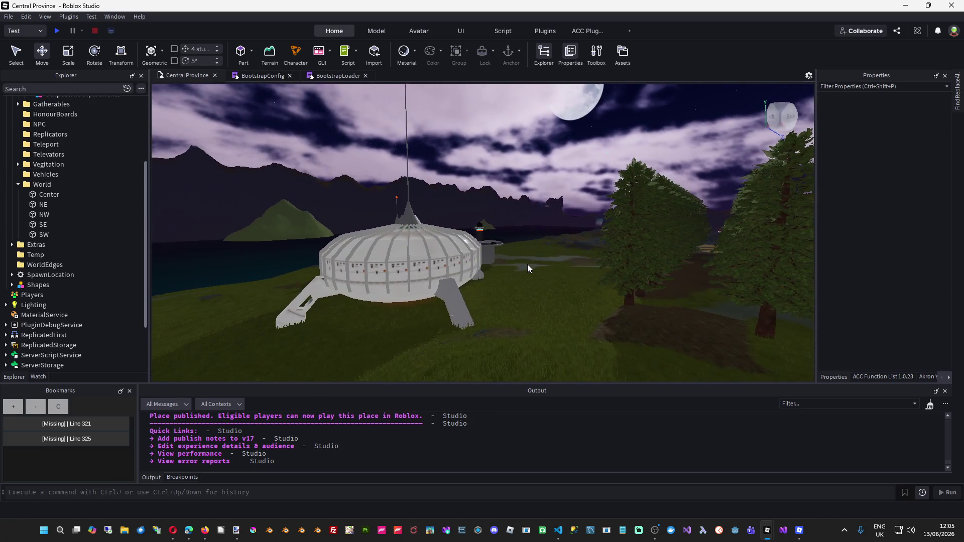
pyautogui.press('w')
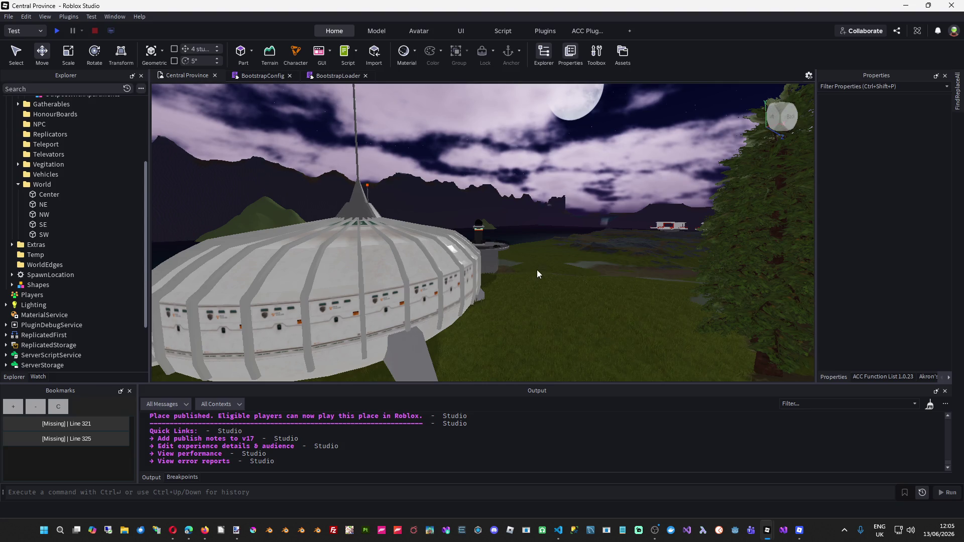
# Rise above the open terrain to view the dome and lake, then switch to Paint.NET.
pyautogui.press('s')
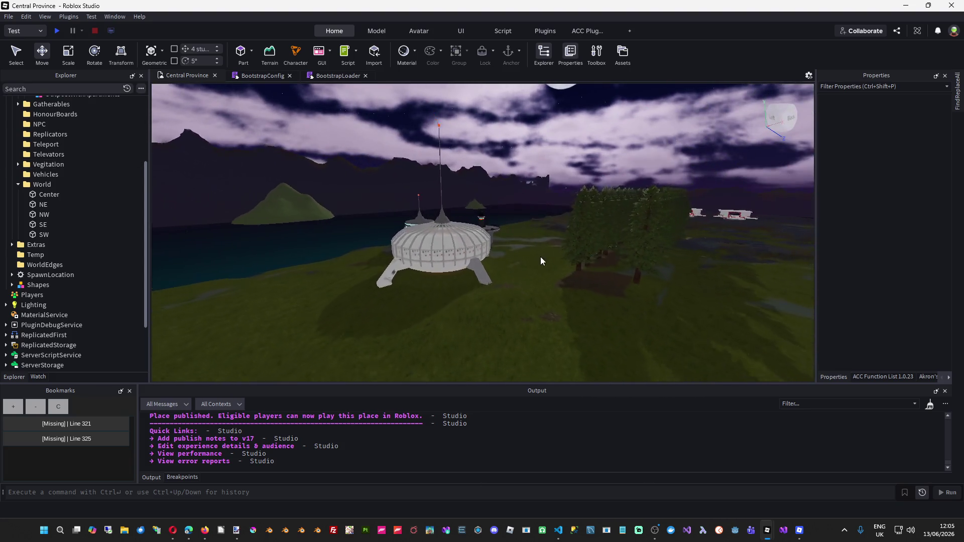
pyautogui.press('s')
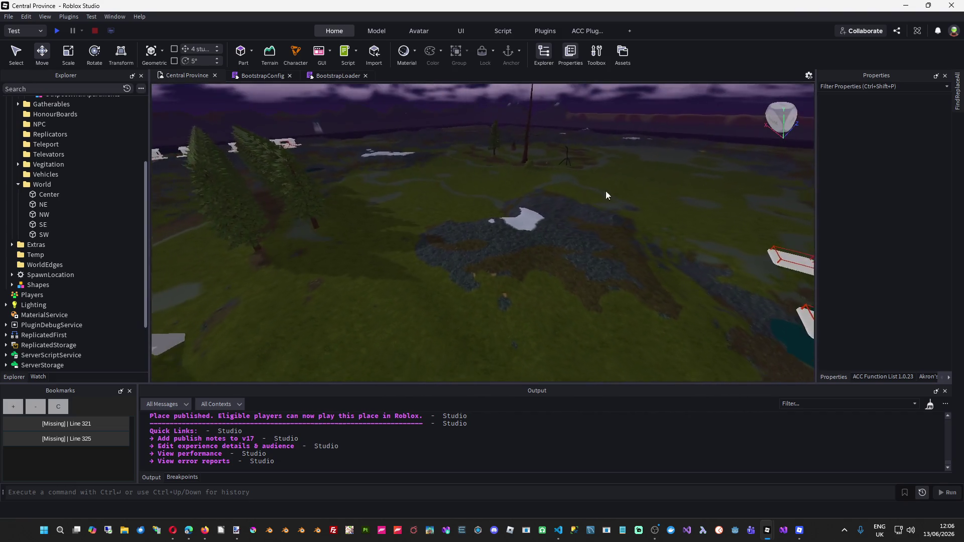
pyautogui.press('Left')
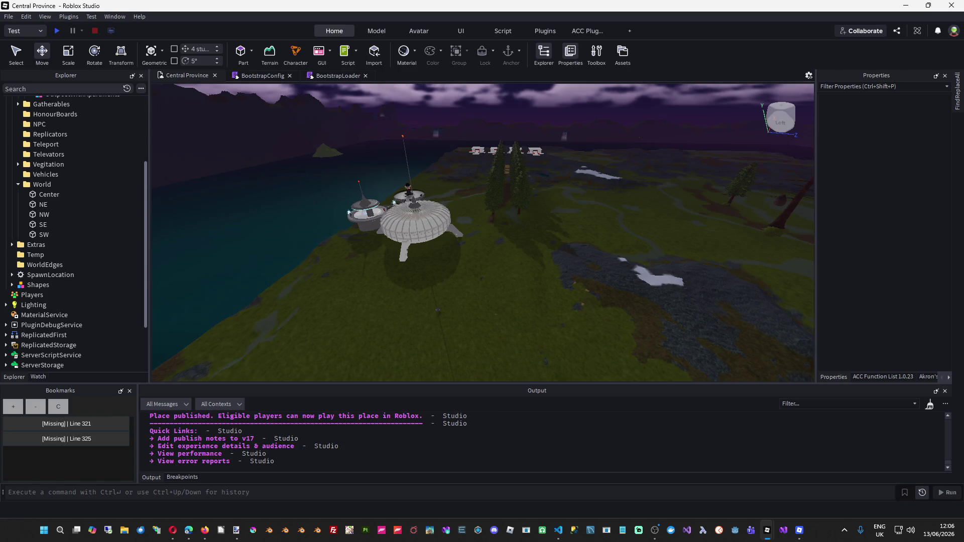
pyautogui.hotkey('alt', 'Tab')
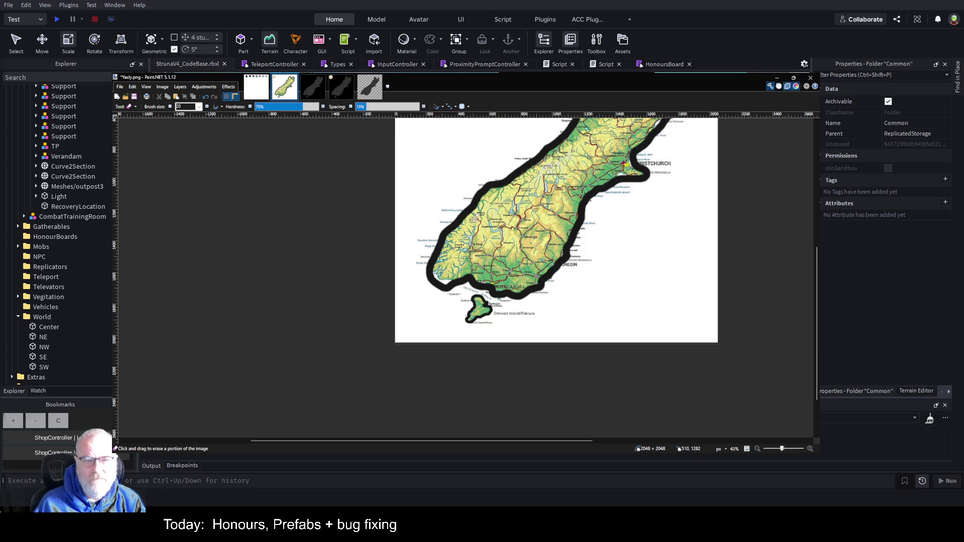
# View the black island mask and the Test.png grey-dot image, then return to the browser.
pyautogui.click(367, 89)
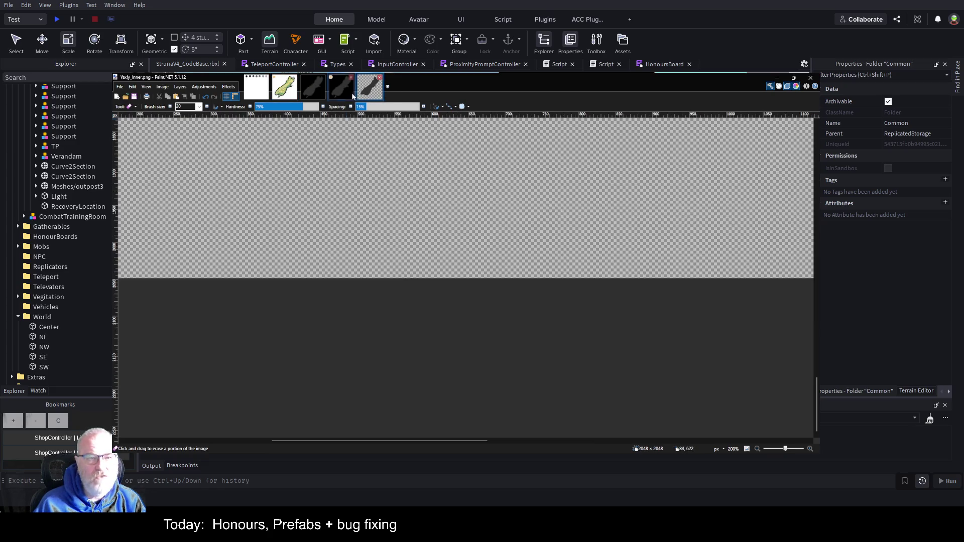
pyautogui.click(351, 92)
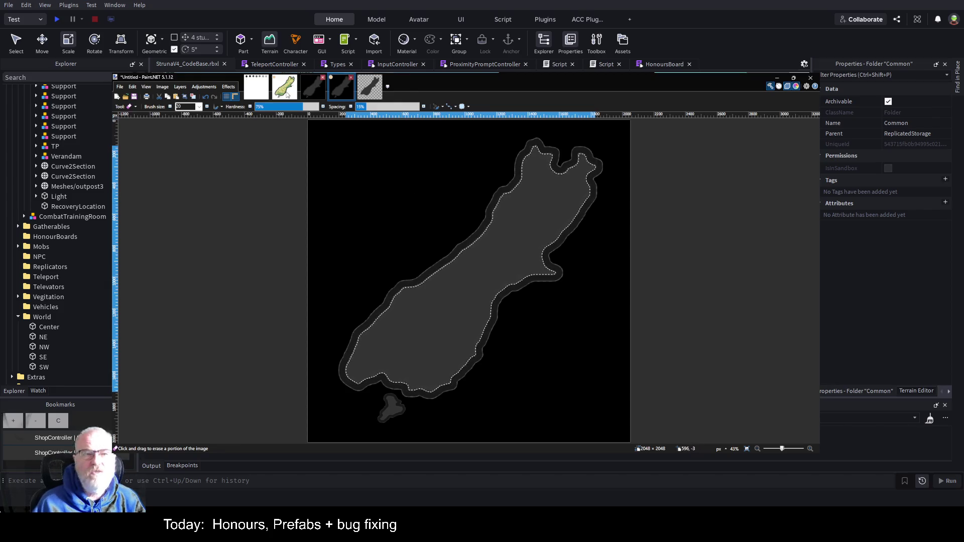
pyautogui.click(257, 92)
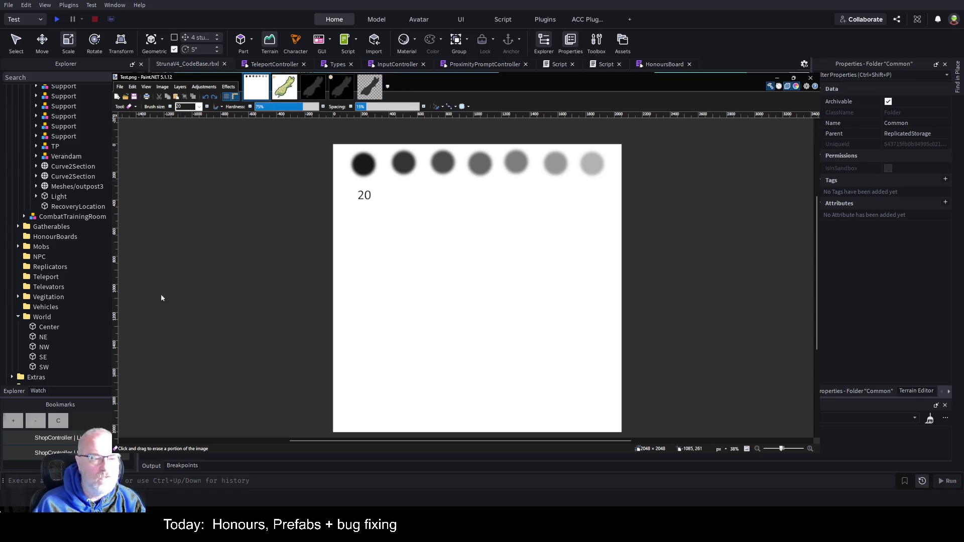
pyautogui.click(126, 365)
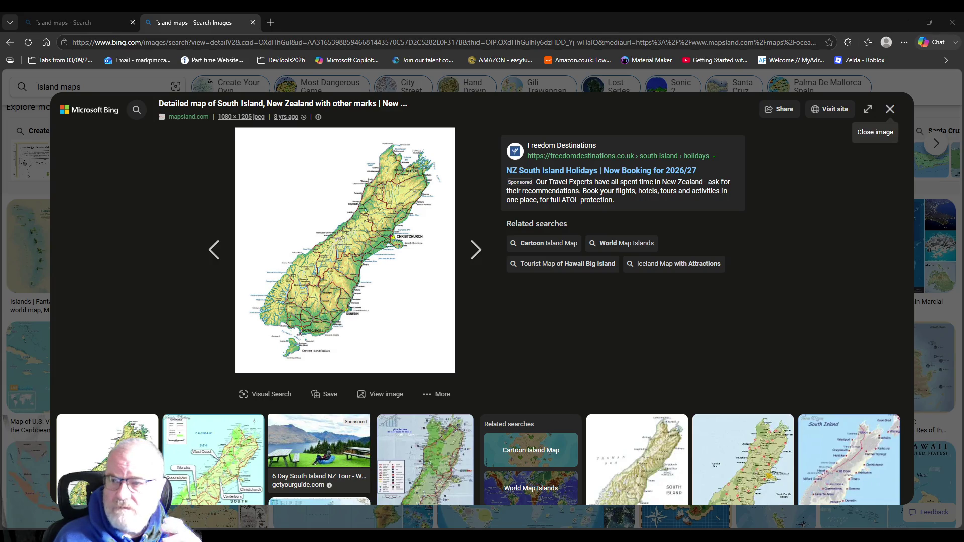
pyautogui.click(890, 110)
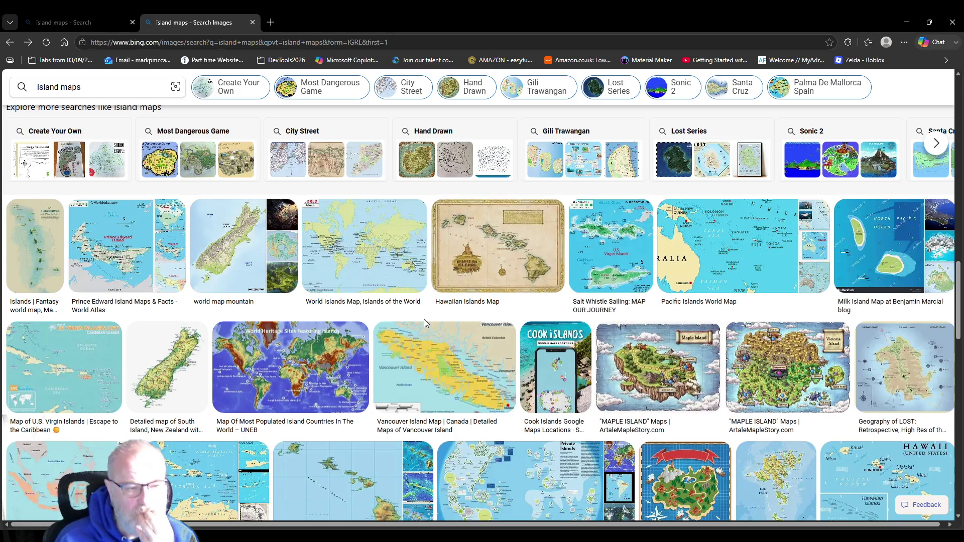
pyautogui.scroll(-2, 432, 327)
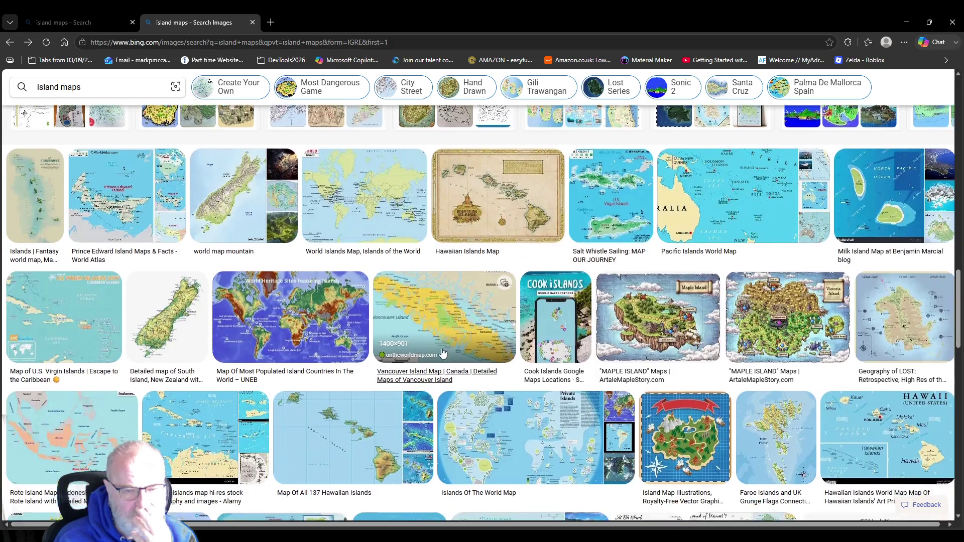
pyautogui.scroll(-4, 600, 322)
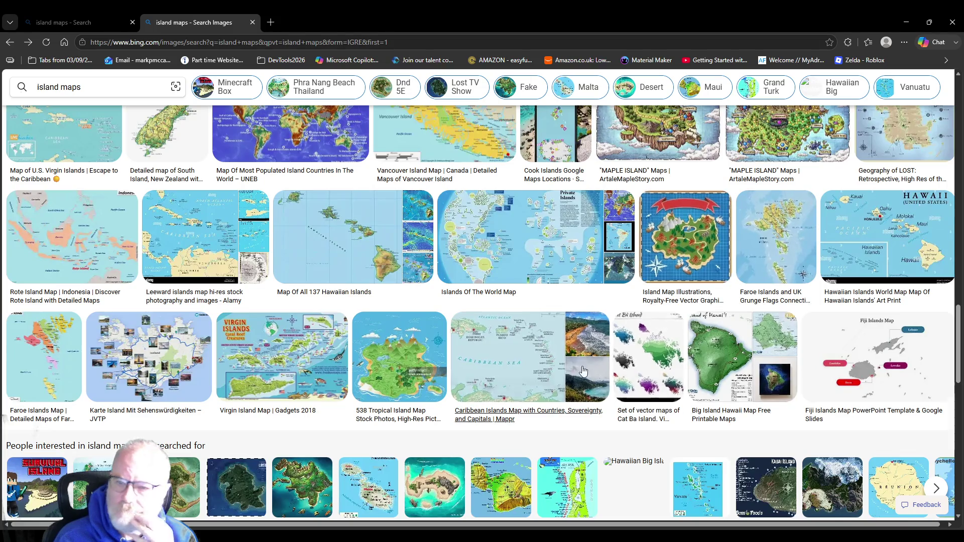
pyautogui.scroll(-3, 592, 314)
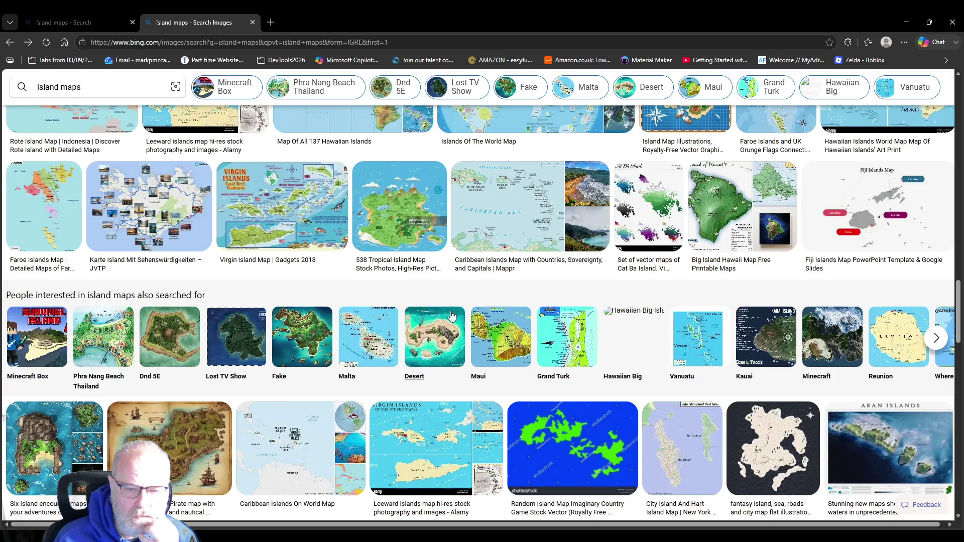
pyautogui.scroll(-3, 503, 322)
pyautogui.scroll(-1, 504, 323)
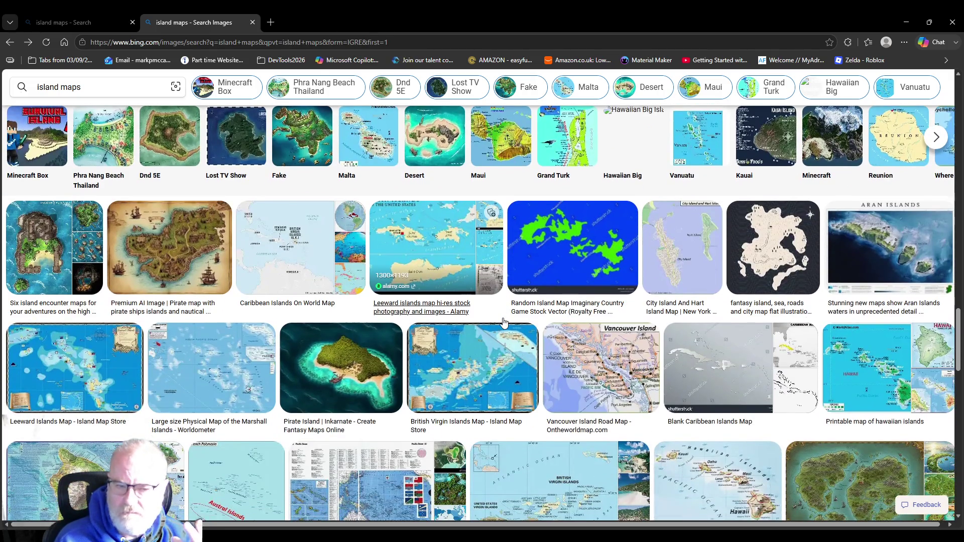
pyautogui.scroll(-1, 505, 334)
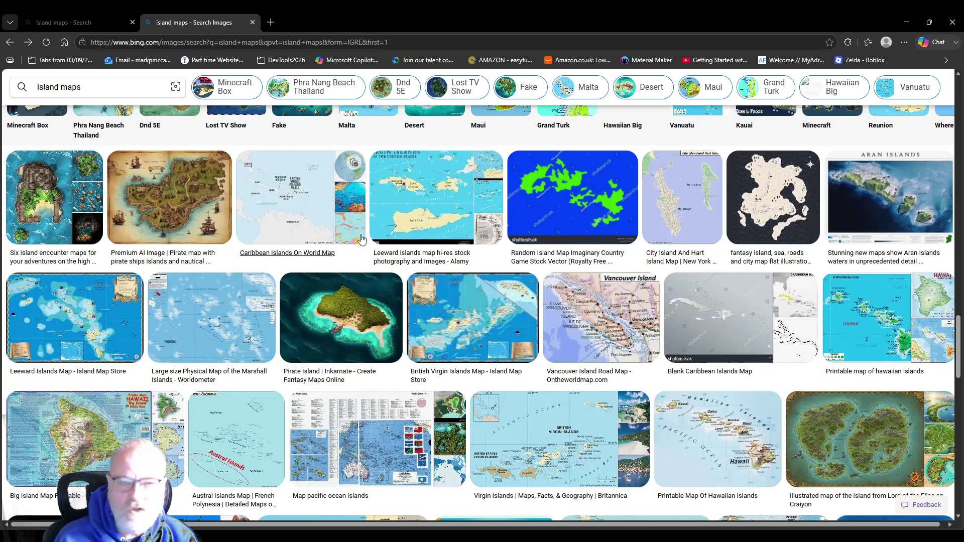
pyautogui.scroll(4, 432, 201)
pyautogui.doubleClick(46, 86)
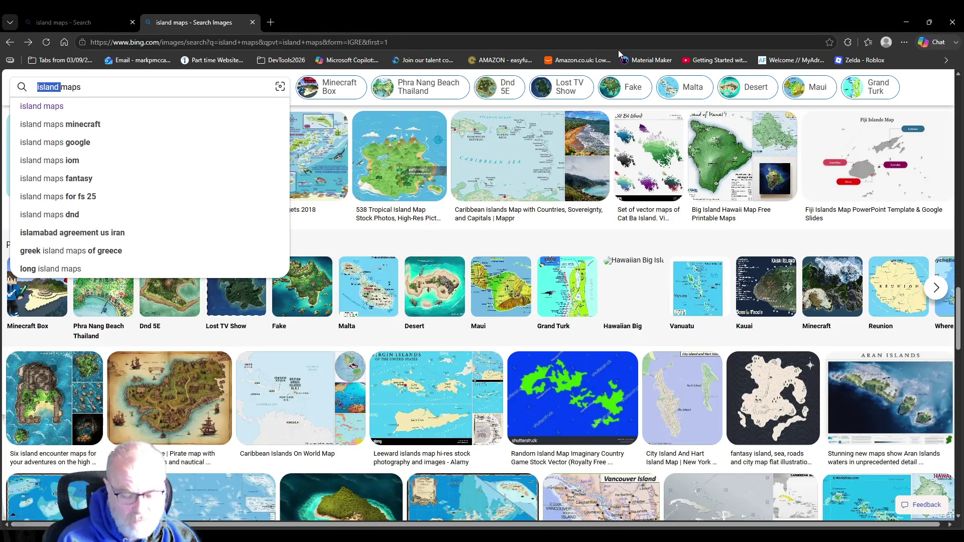
# Search Bing Images for 'central city terrain maps'.
pyautogui.write('central citrymaps')
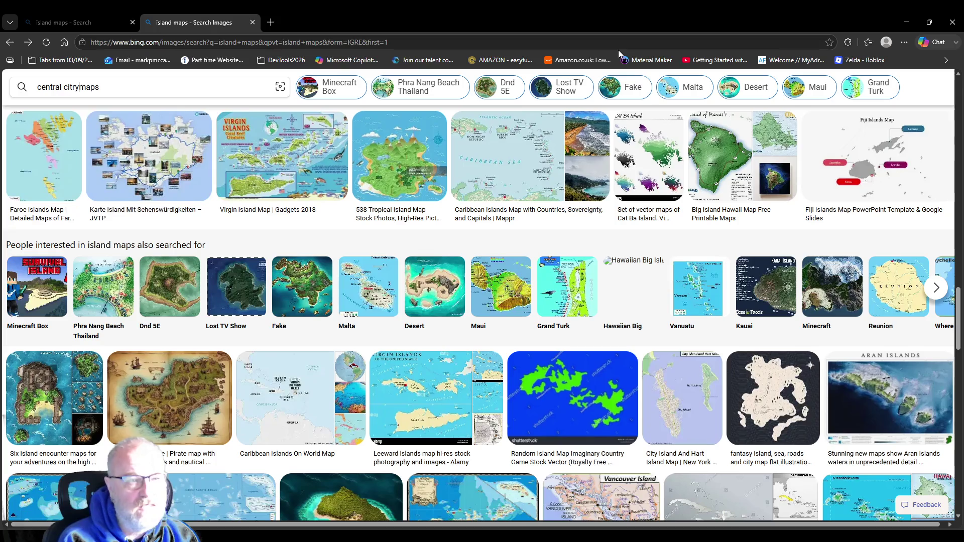
pyautogui.press('BackSpace')
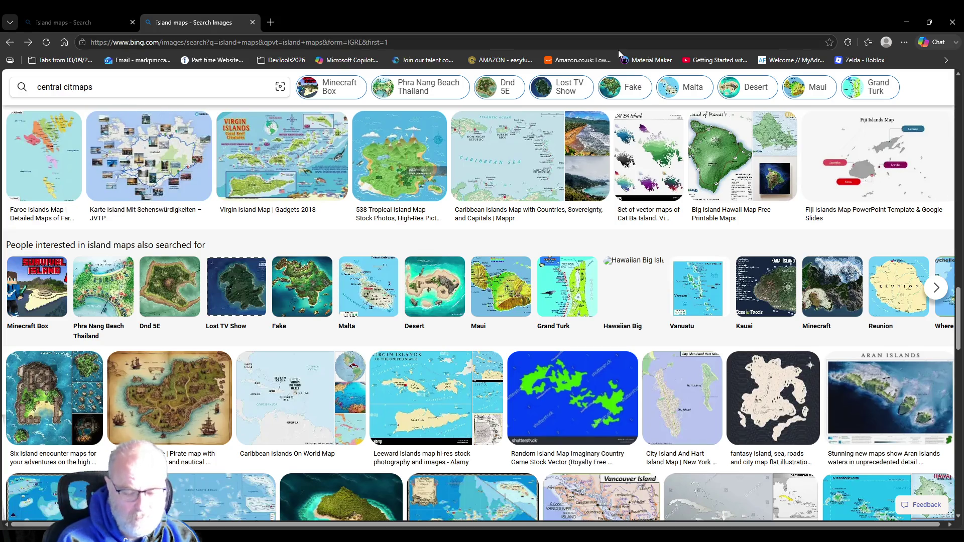
pyautogui.write('y ')
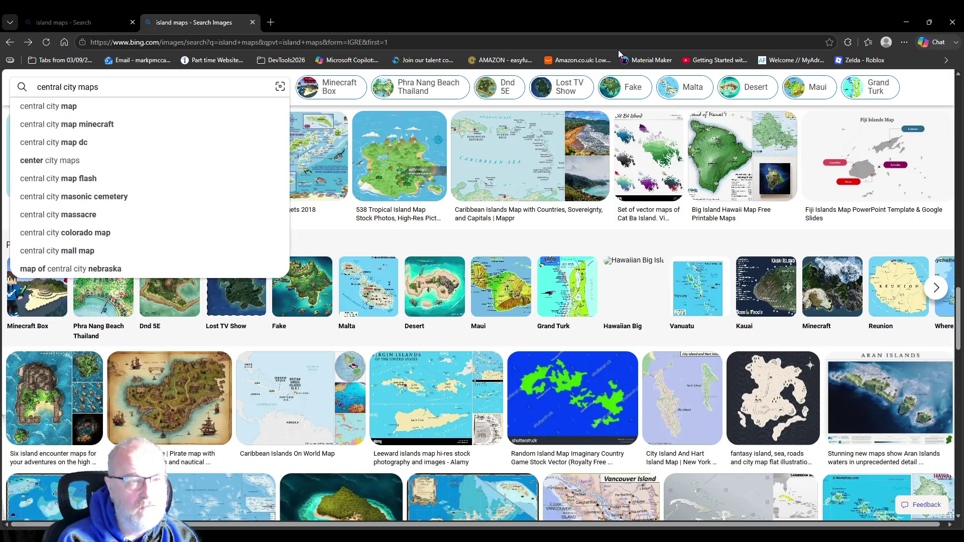
pyautogui.write('terraui')
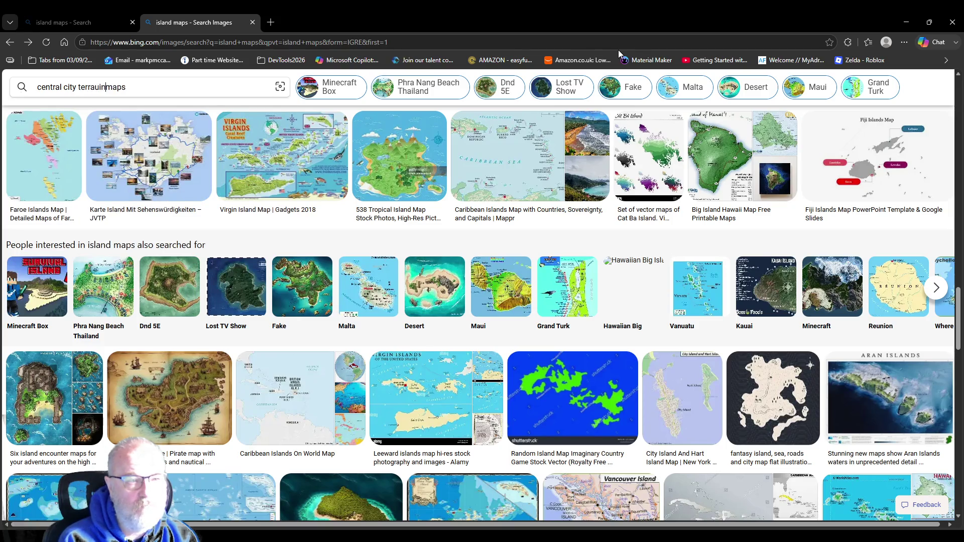
pyautogui.press('BackSpace')
pyautogui.press('BackSpace')
pyautogui.write('in')
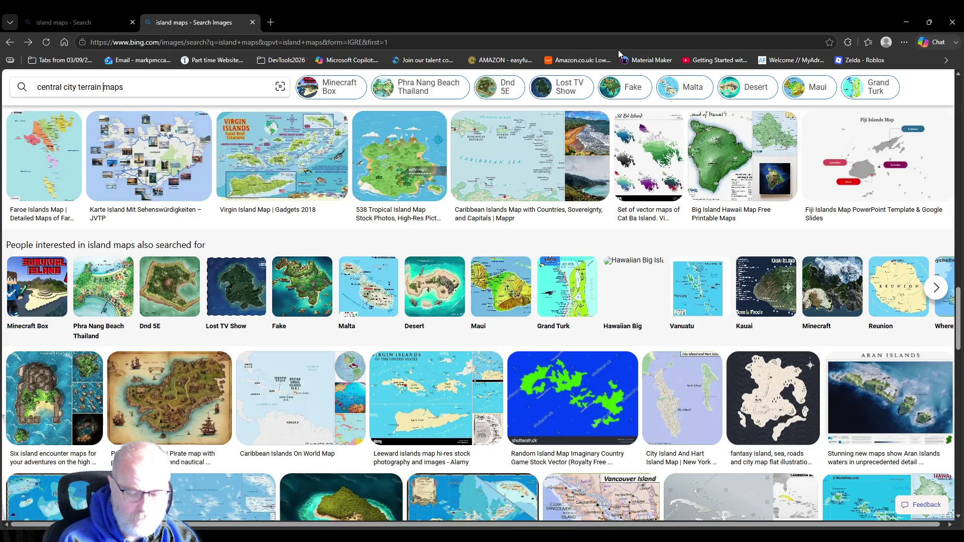
pyautogui.press('Return')
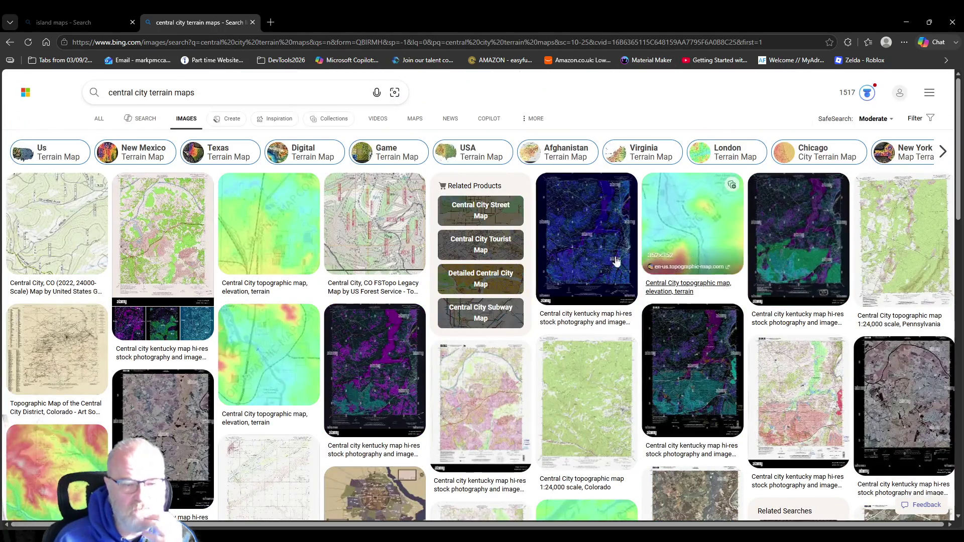
# Scroll through the terrain map results, then place the cursor in the search query.
pyautogui.moveTo(588, 271)
pyautogui.scroll(-5, 563, 304)
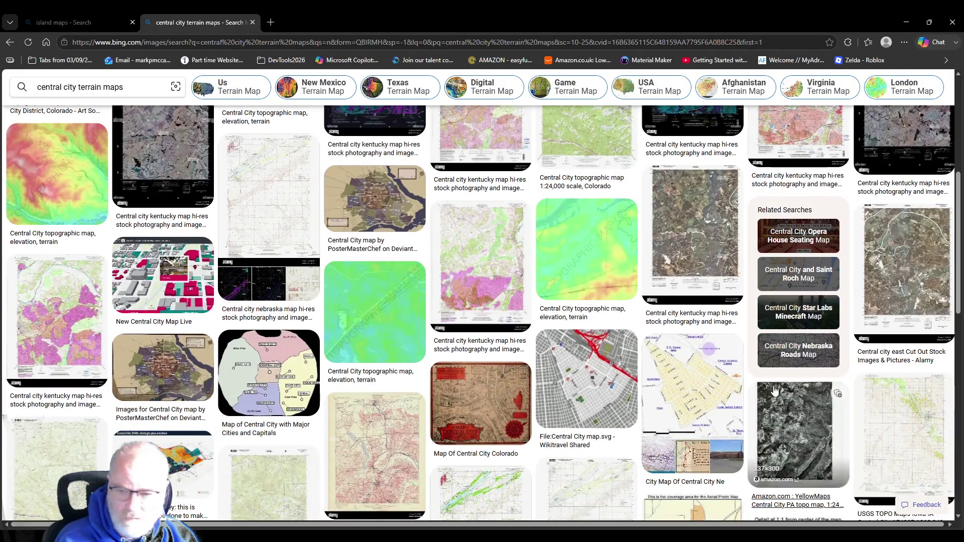
pyautogui.scroll(-5, 641, 306)
pyautogui.scroll(-2, 642, 305)
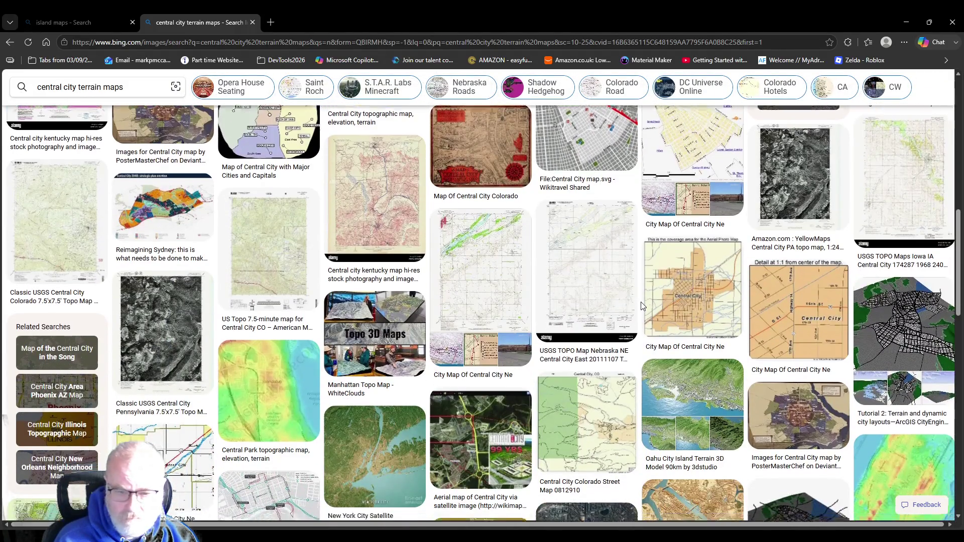
pyautogui.scroll(-3, 365, 317)
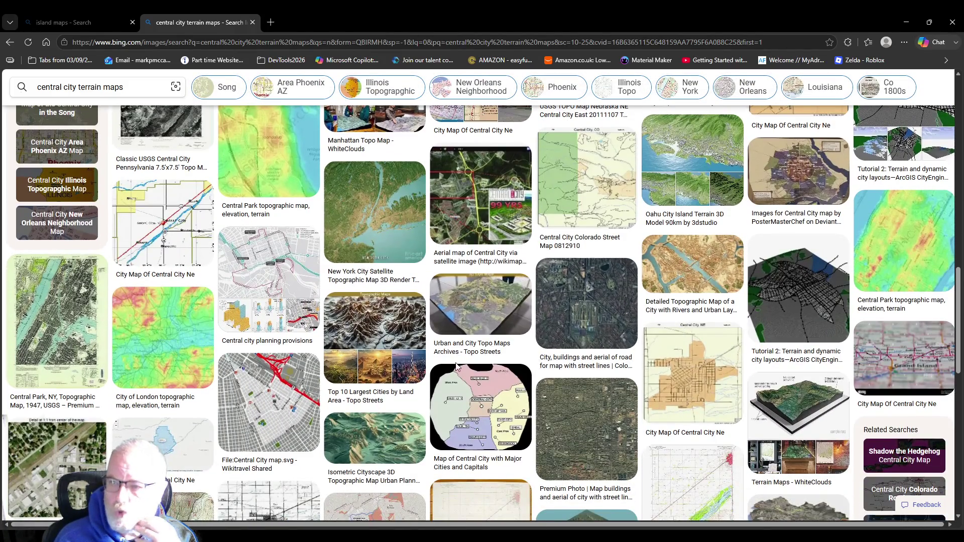
pyautogui.scroll(-3, 511, 336)
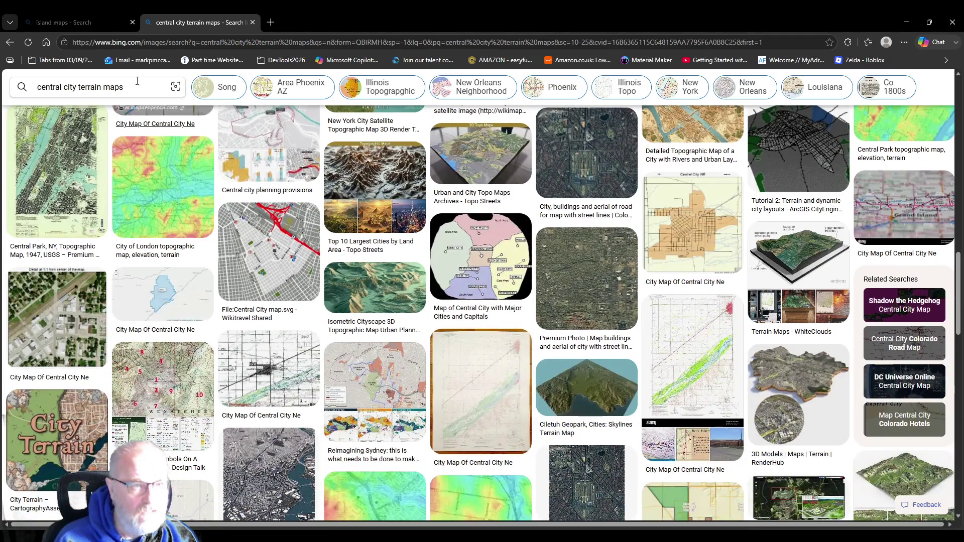
pyautogui.click(80, 87)
pyautogui.press('Right')
pyautogui.press('Right')
pyautogui.press('Right')
# Search for 'land locked country maps' and scroll the results.
pyautogui.hotkey('shift', 'Home')
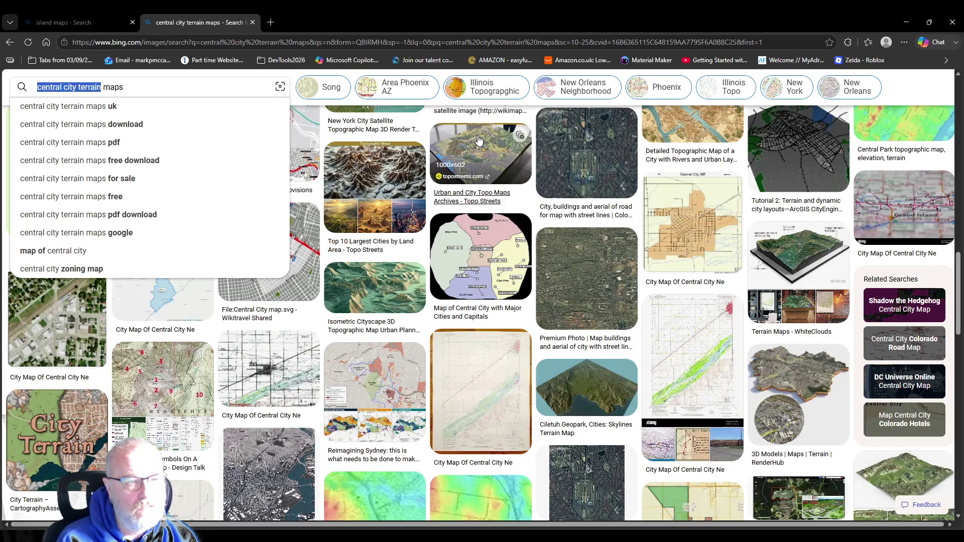
pyautogui.write('land locked')
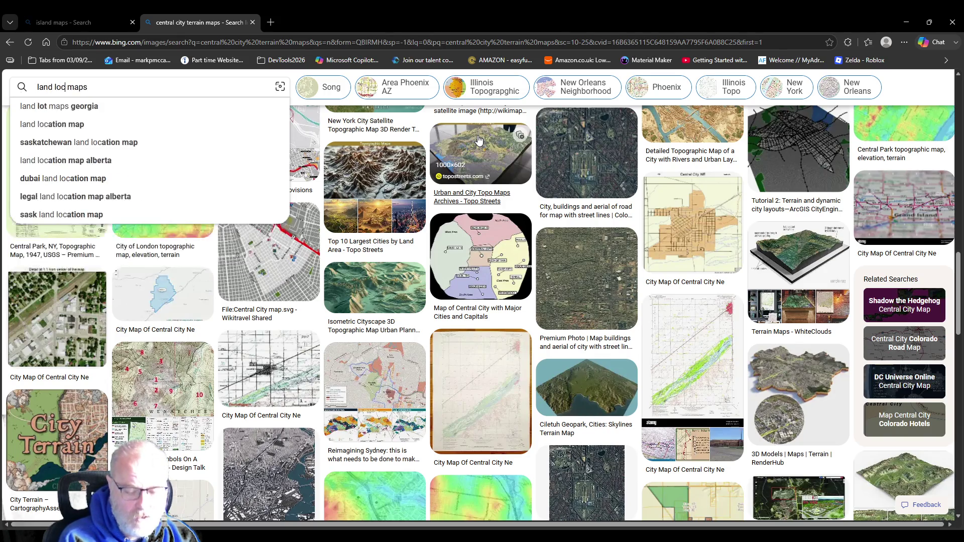
pyautogui.write(' coun')
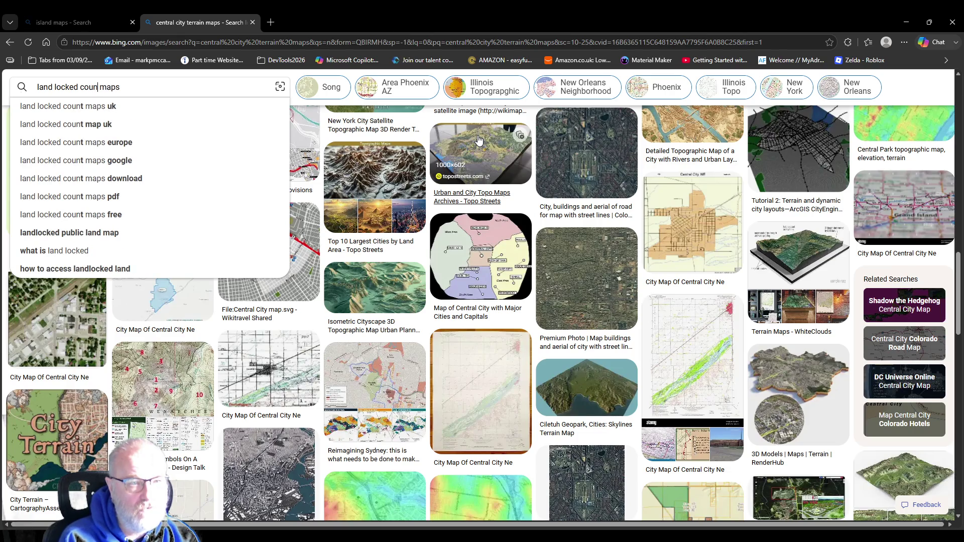
pyautogui.write('try')
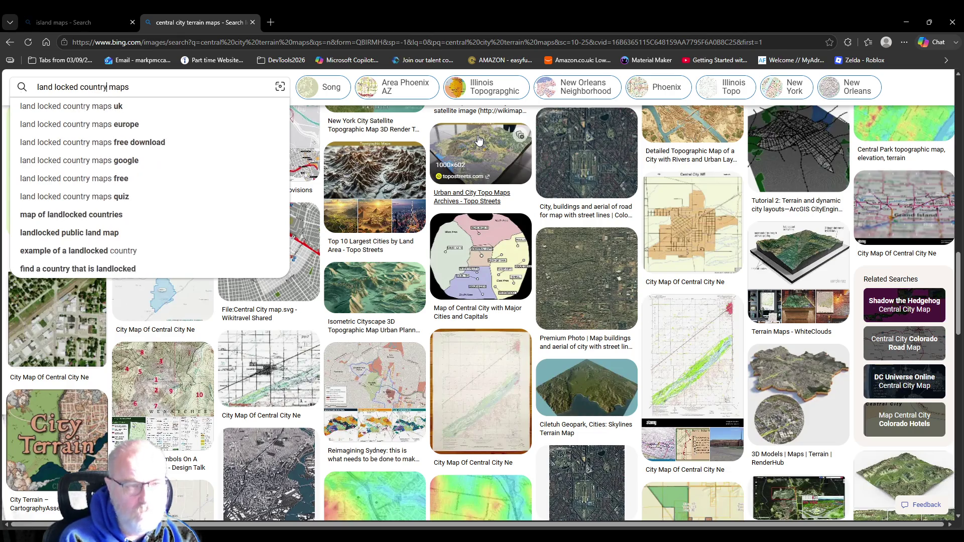
pyautogui.press('Return')
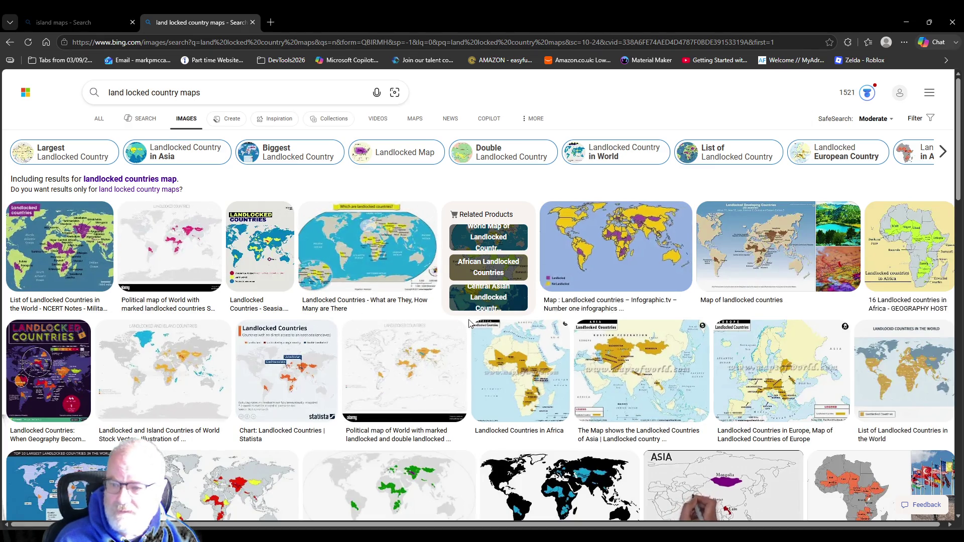
pyautogui.scroll(-2, 472, 324)
pyautogui.scroll(-2, 475, 320)
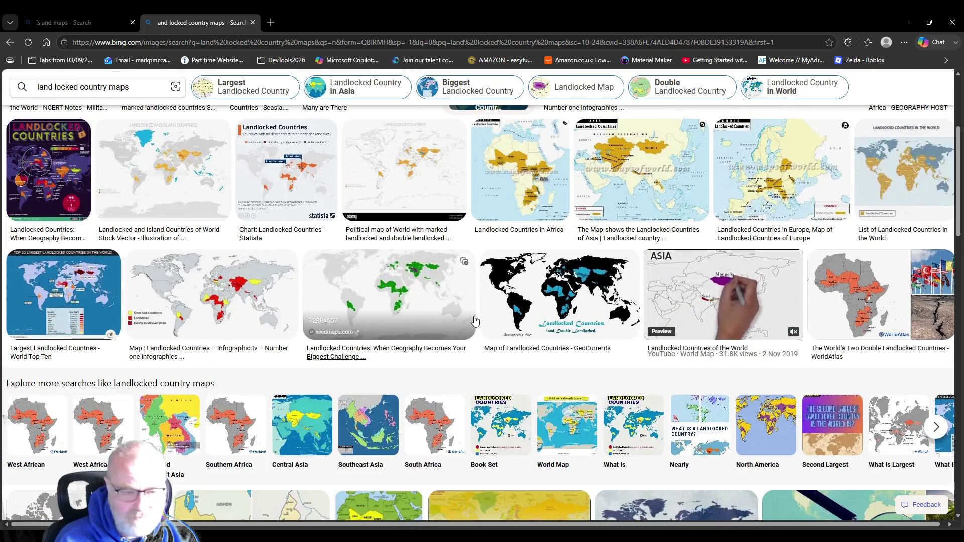
# Drop 'country' from the query to search 'land locked maps'.
pyautogui.doubleClick(94, 87)
pyautogui.press('BackSpace')
pyautogui.press('Return')
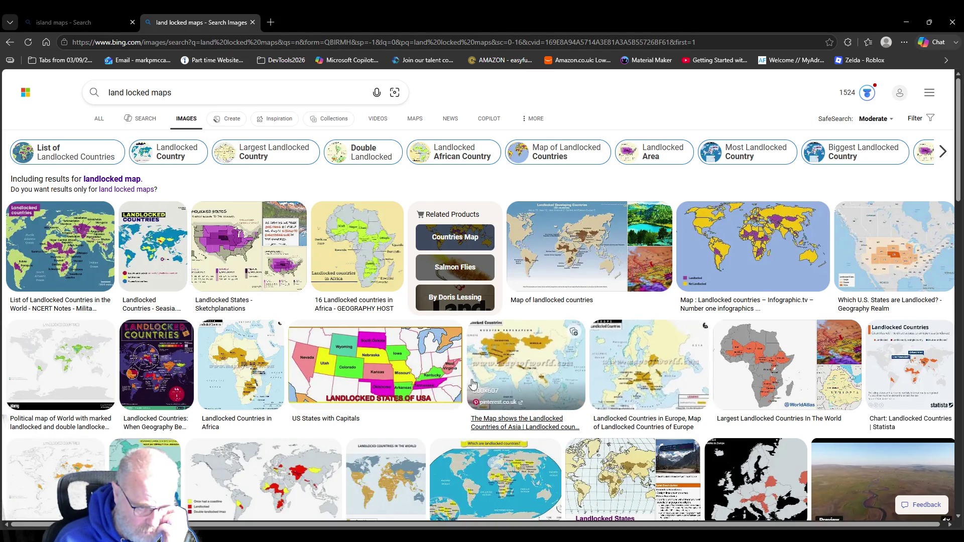
pyautogui.scroll(-2, 643, 404)
# Preview two enlarged landlocked world maps, close the viewer and scroll further.
pyautogui.click(258, 396)
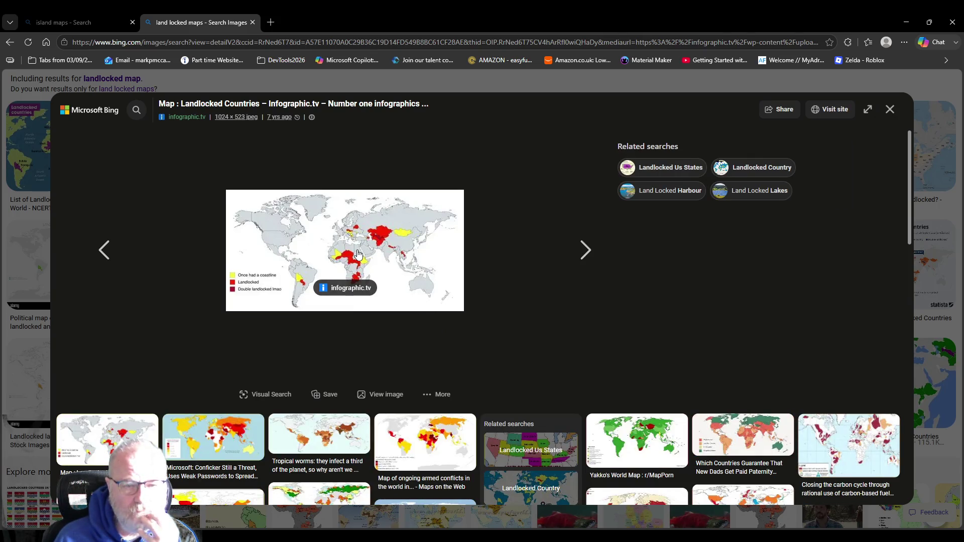
pyautogui.click(585, 249)
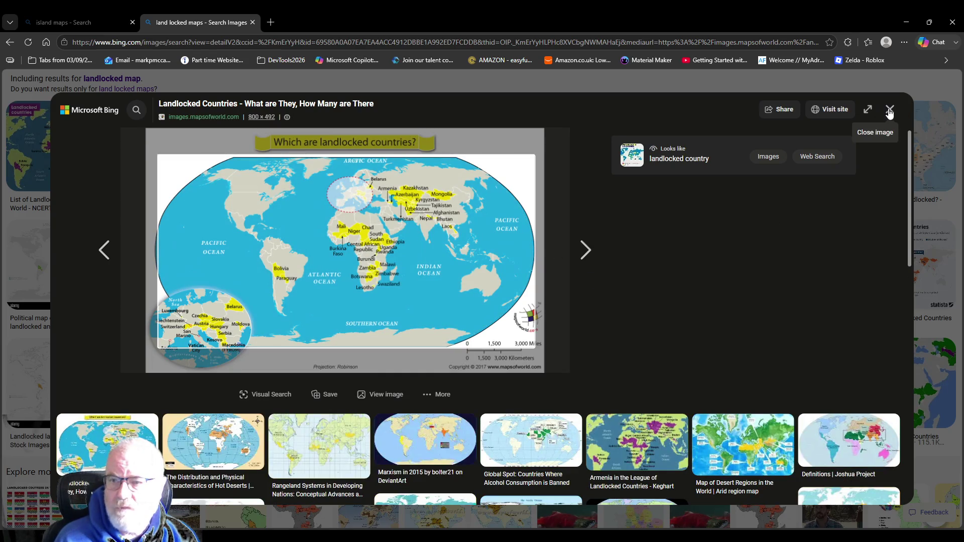
pyautogui.click(890, 109)
pyautogui.scroll(-4, 444, 335)
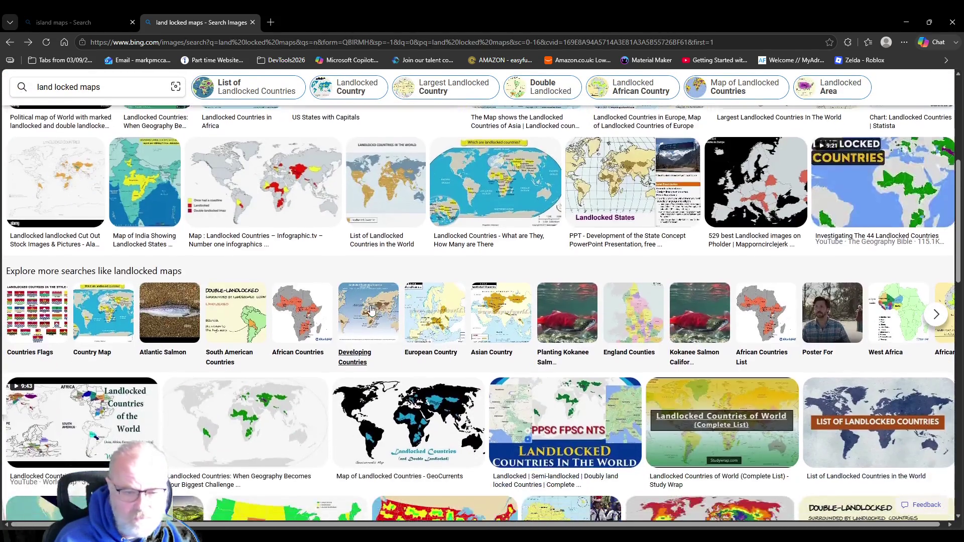
pyautogui.scroll(-2, 386, 328)
pyautogui.scroll(-1, 385, 328)
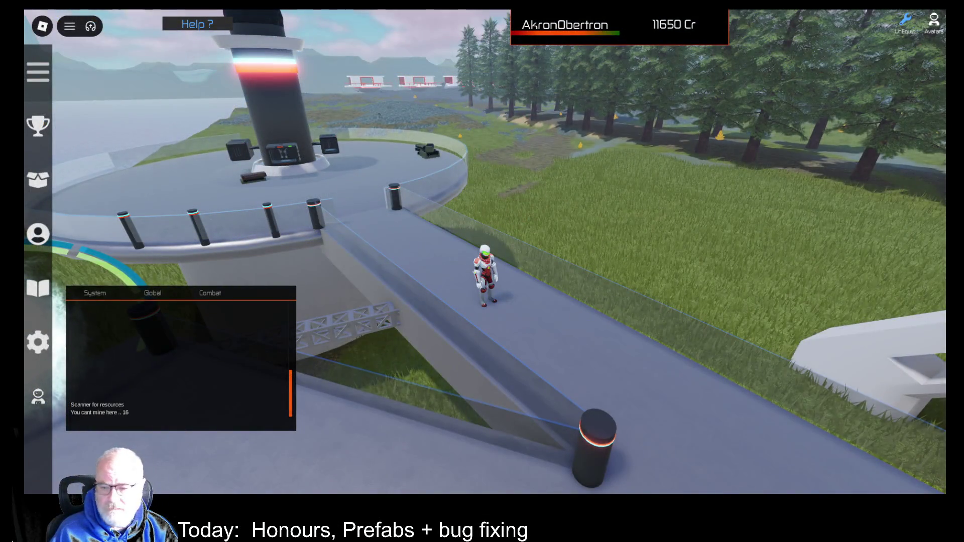
# Orbit the camera past the dome and portal platform until the tall tower is in view.
pyautogui.press(',')
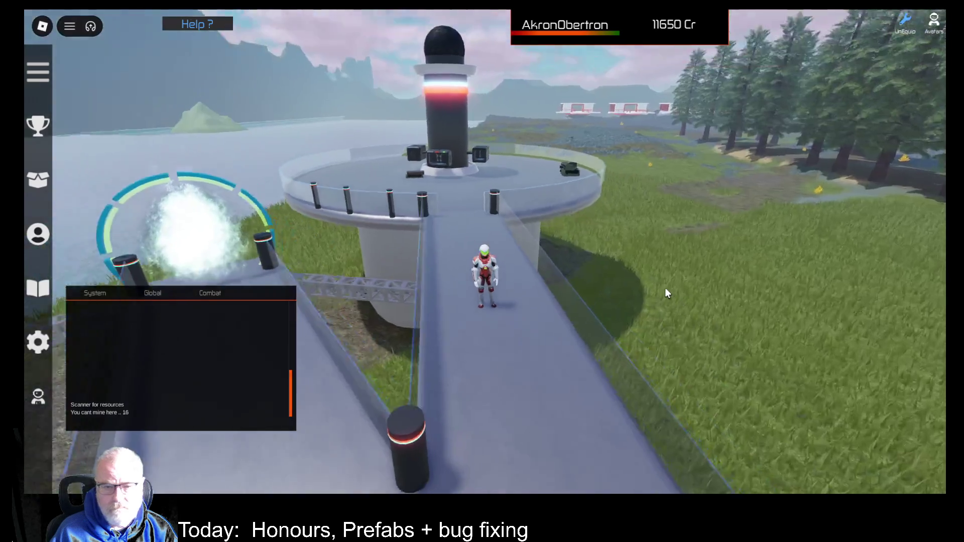
pyautogui.press(',')
pyautogui.press(',')
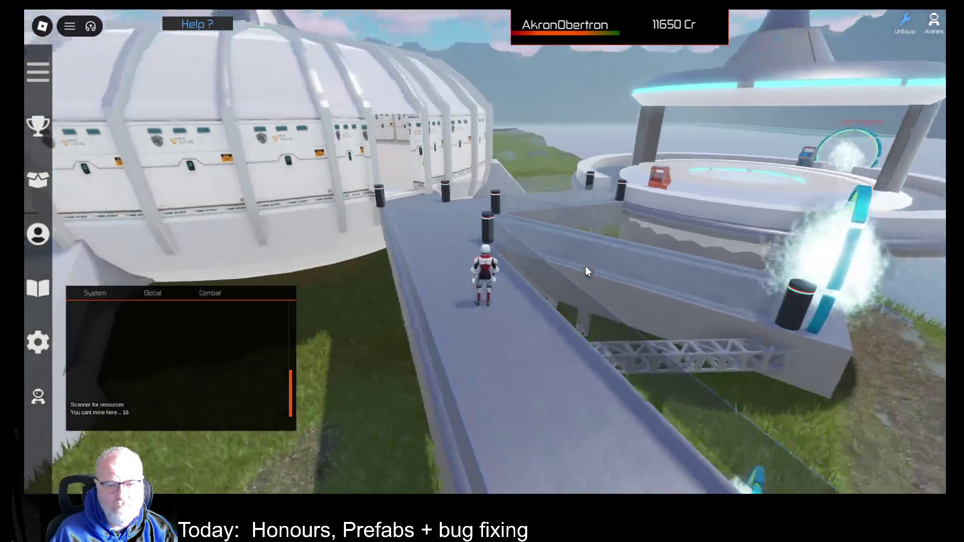
pyautogui.press(',')
pyautogui.press(',')
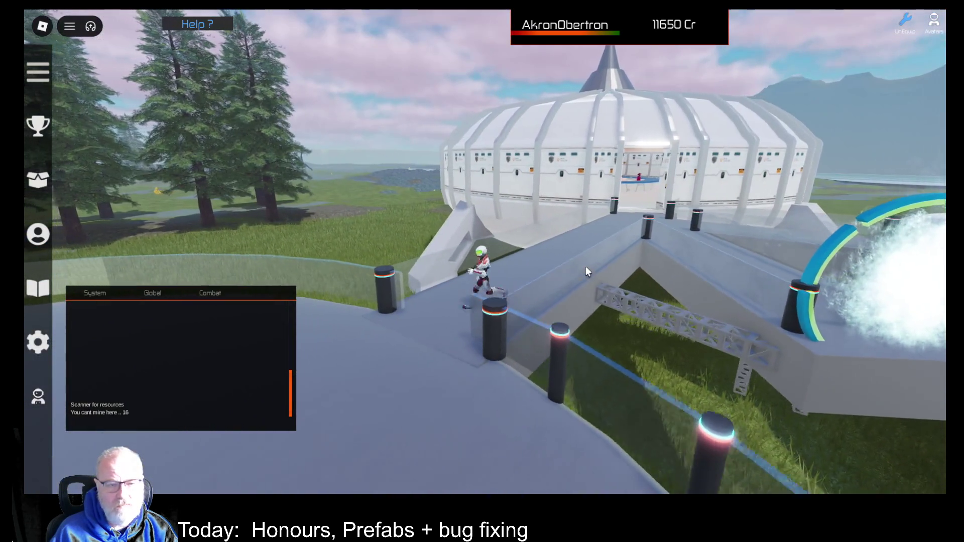
pyautogui.press(',')
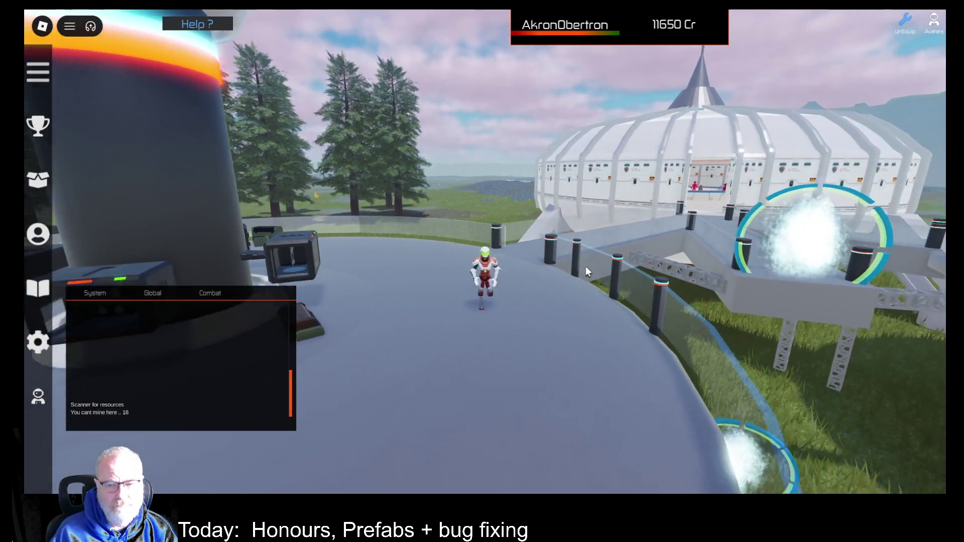
pyautogui.press(',')
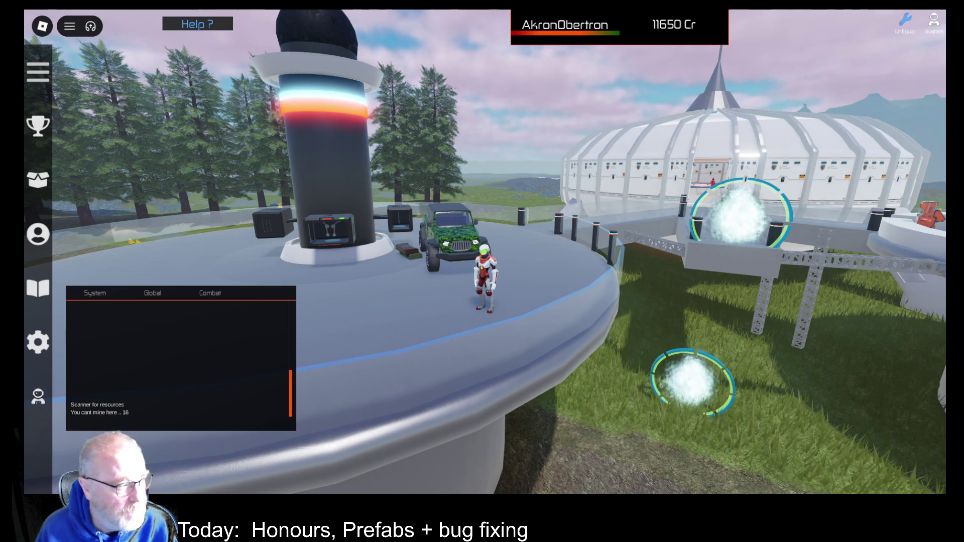
# Walk the character past the tower and jeep and stop on the plateau.
pyautogui.press('w')
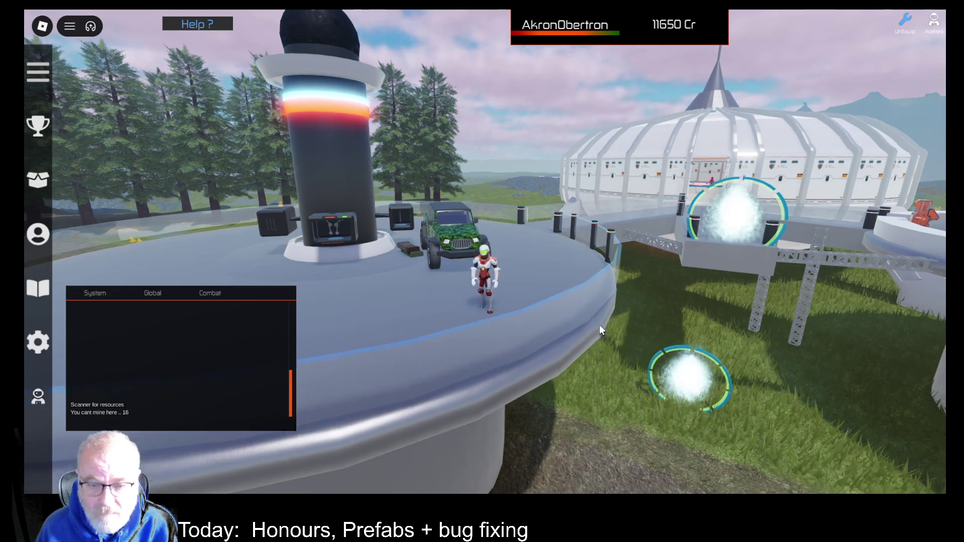
pyautogui.press('w')
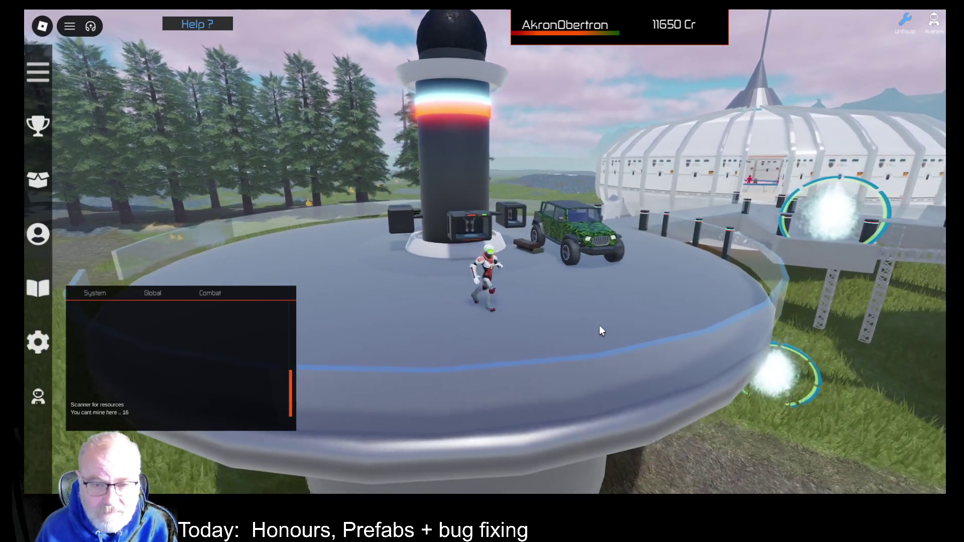
pyautogui.press('w')
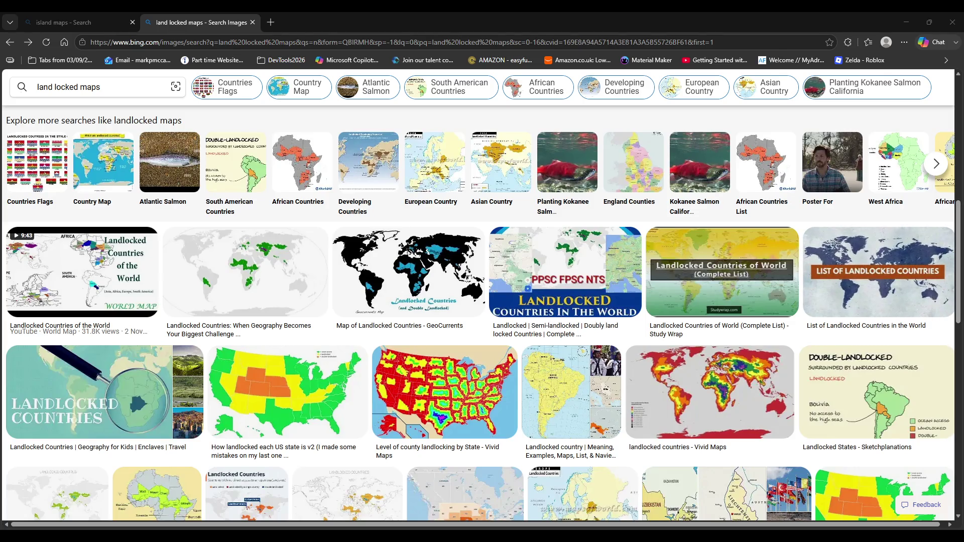
# Replace the Bing Images query with 'island maps'.
pyautogui.scroll(2, 482, 314)
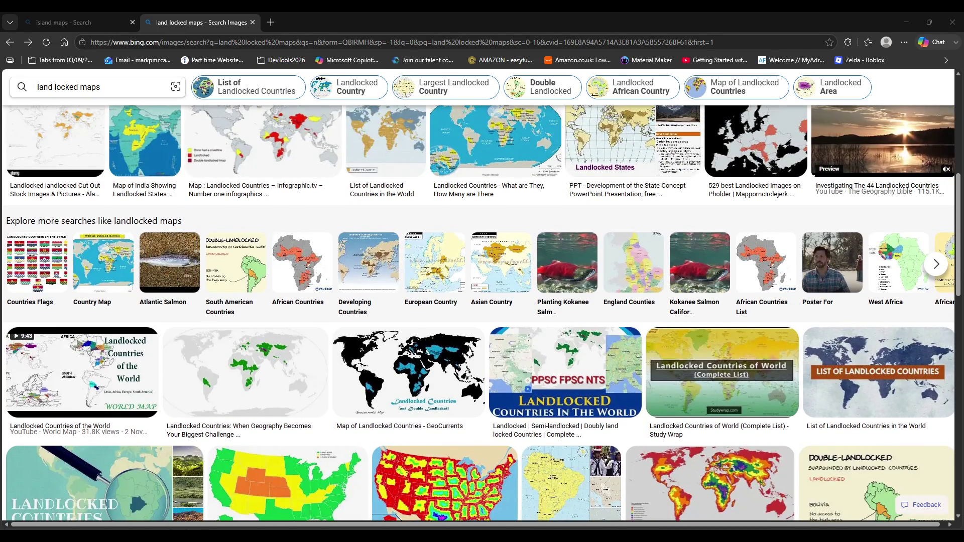
pyautogui.write('island')
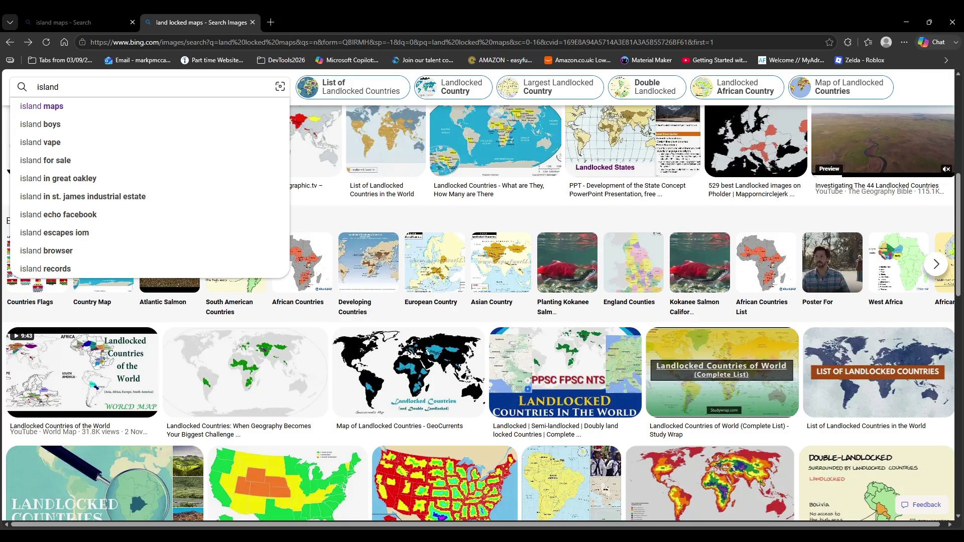
pyautogui.write(' maps')
pyautogui.press('Return')
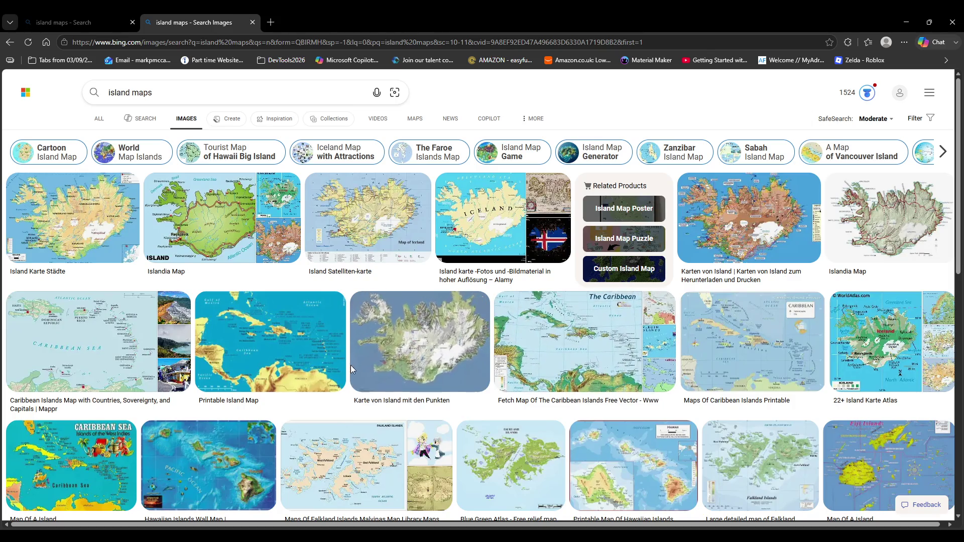
pyautogui.scroll(-1, 349, 363)
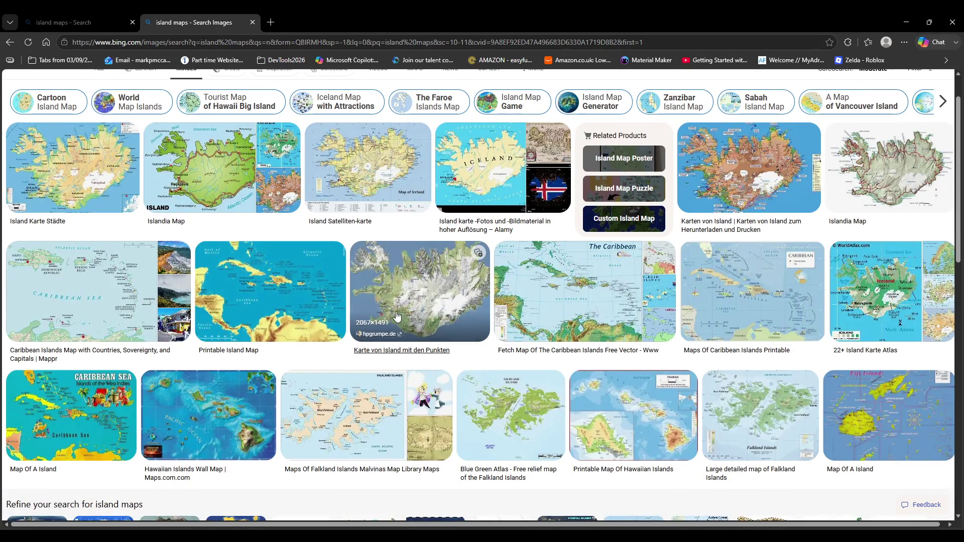
pyautogui.scroll(-5, 394, 305)
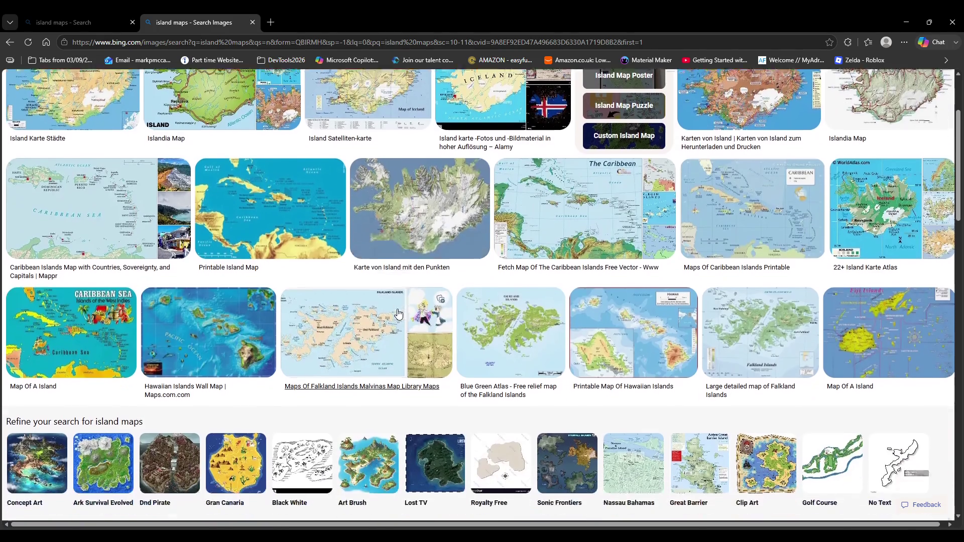
pyautogui.scroll(-1, 347, 352)
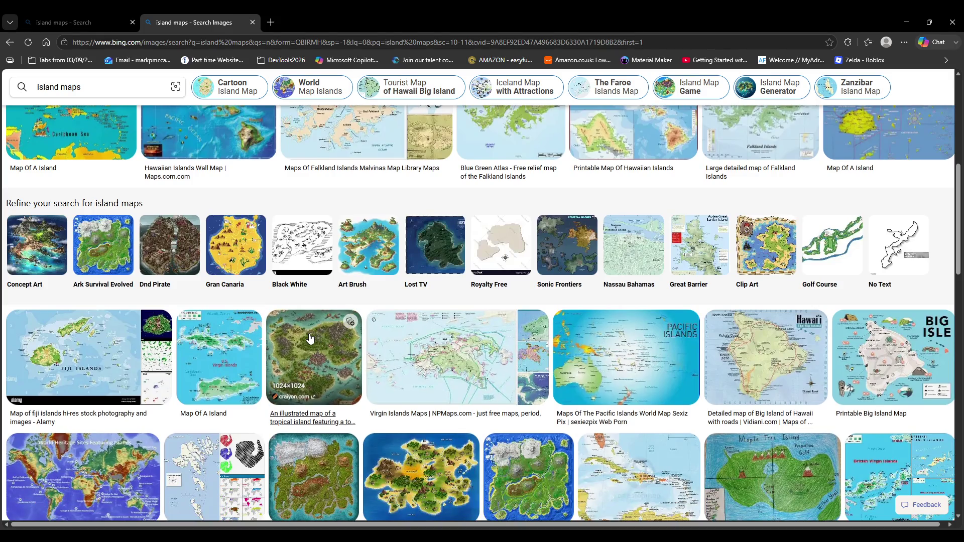
pyautogui.scroll(-2, 553, 382)
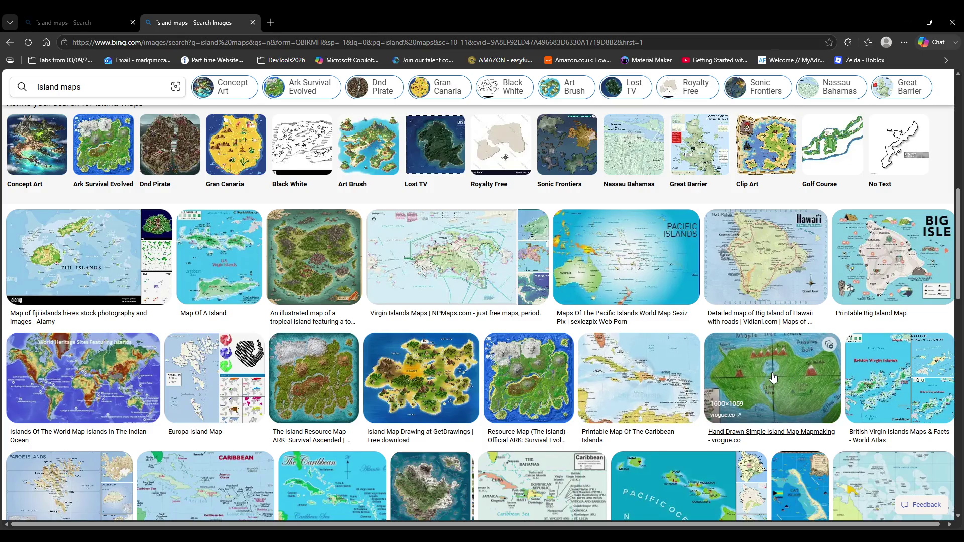
pyautogui.scroll(-2, 754, 382)
pyautogui.scroll(-2, 533, 326)
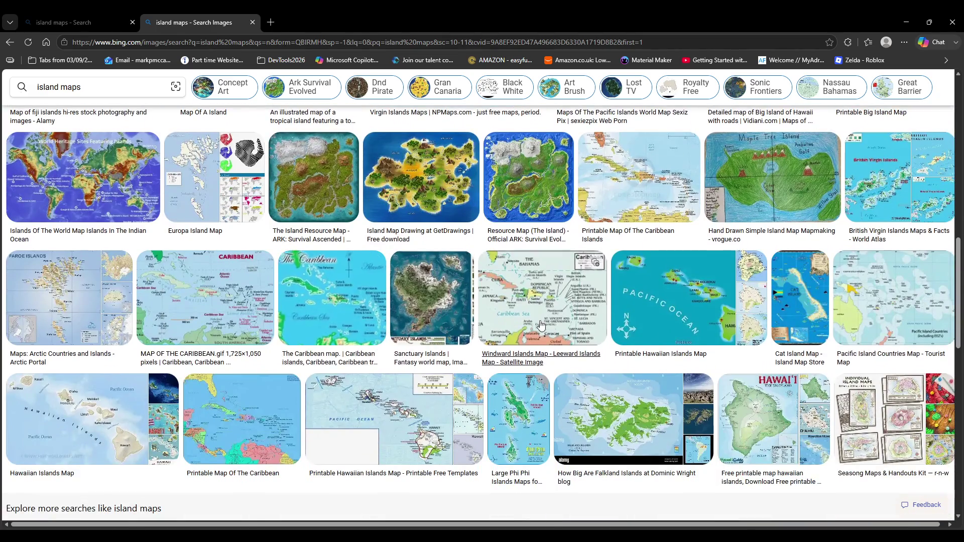
pyautogui.scroll(-7, 532, 326)
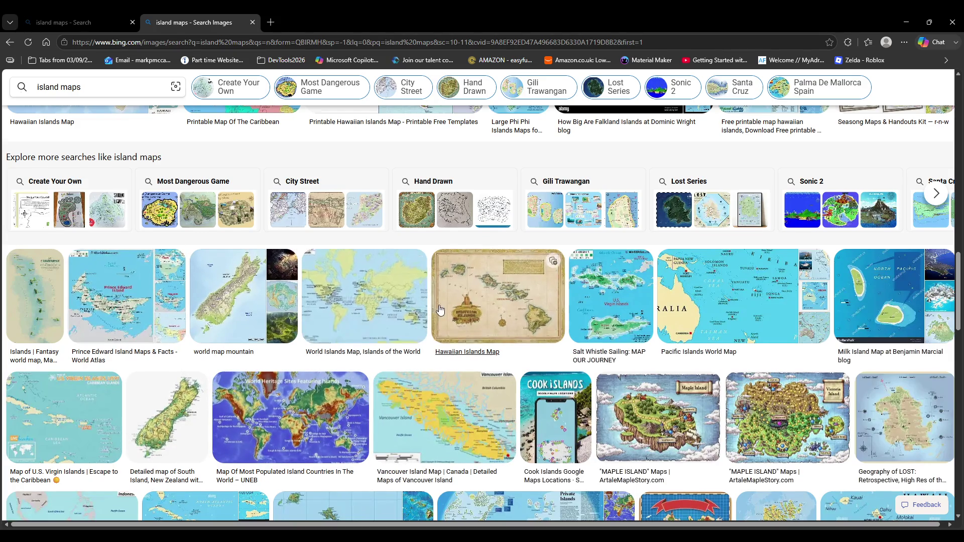
pyautogui.scroll(-5, 452, 296)
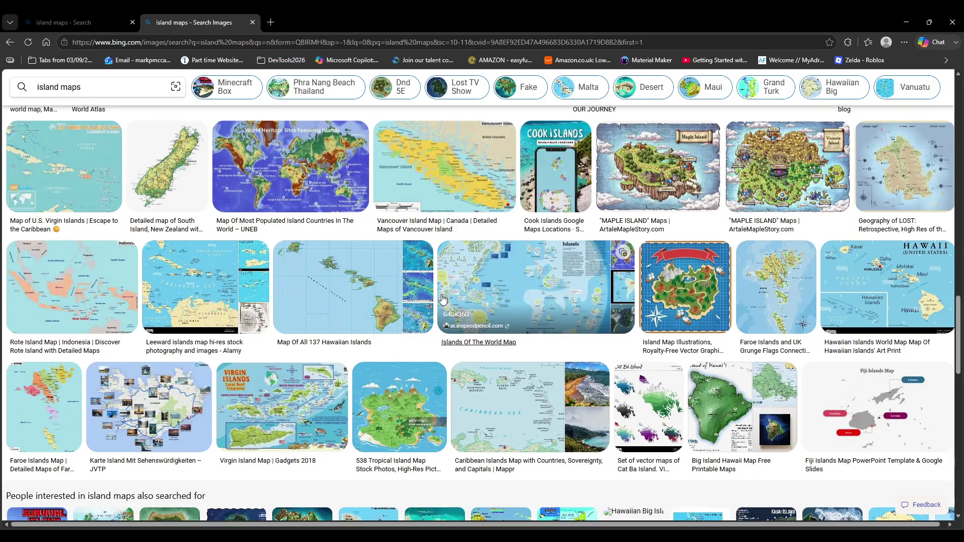
pyautogui.scroll(-1, 467, 379)
pyautogui.scroll(-5, 466, 379)
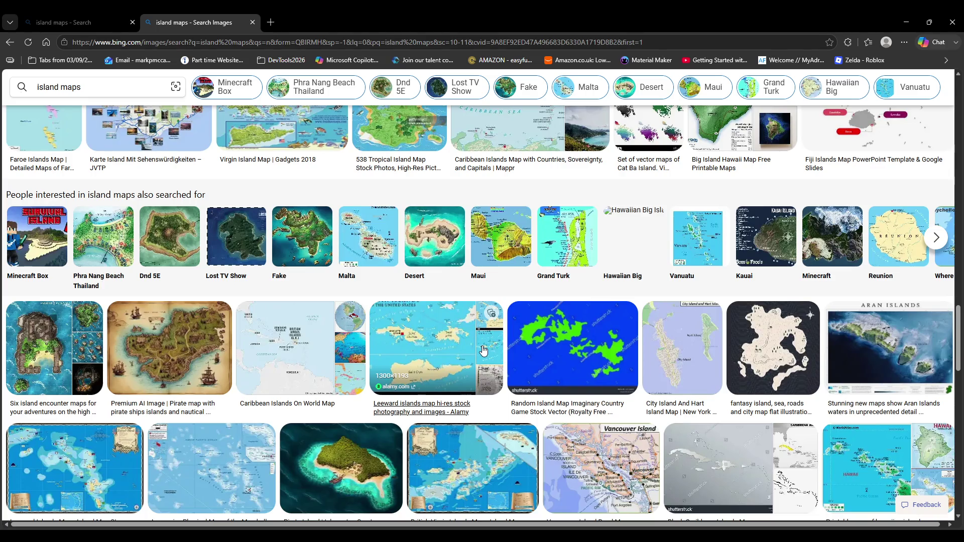
pyautogui.scroll(-3, 484, 421)
pyautogui.scroll(-4, 484, 421)
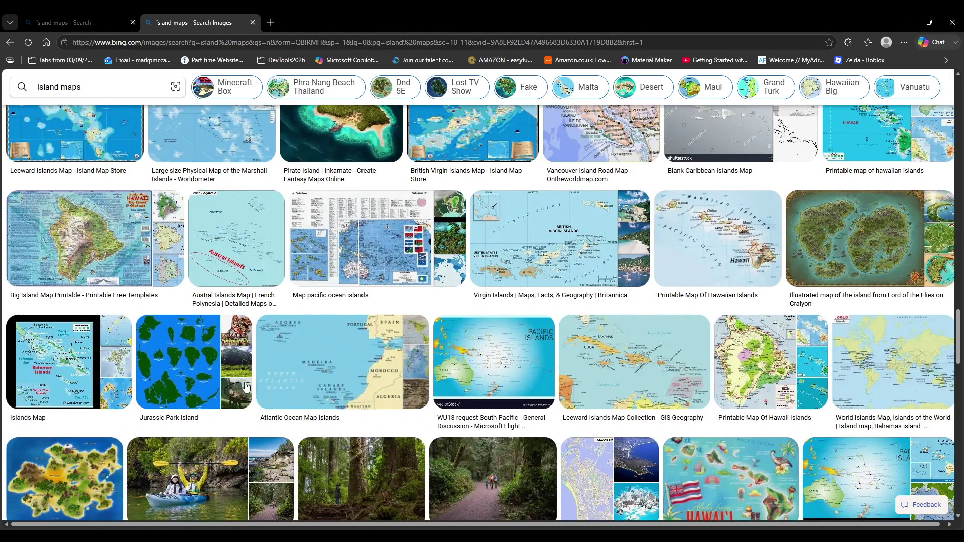
pyautogui.click(189, 374)
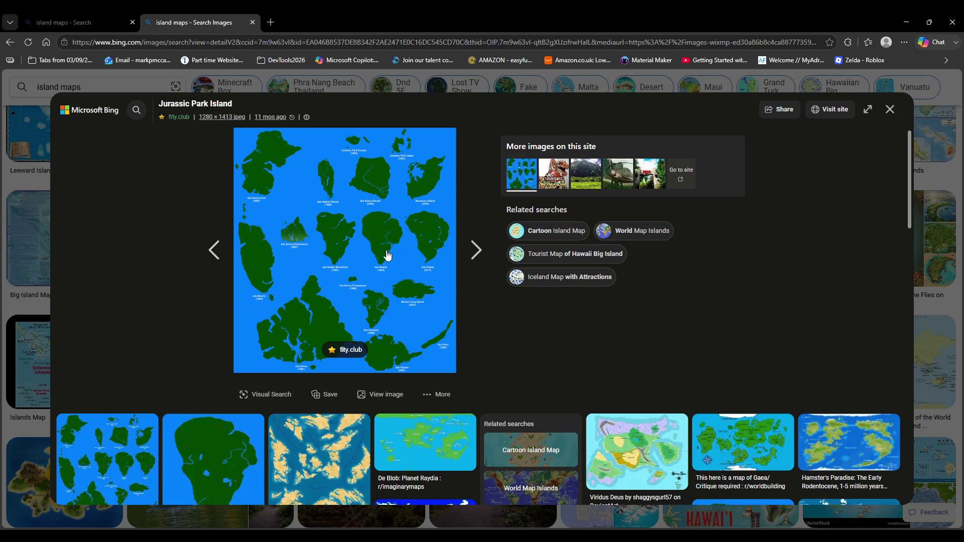
pyautogui.press('Right')
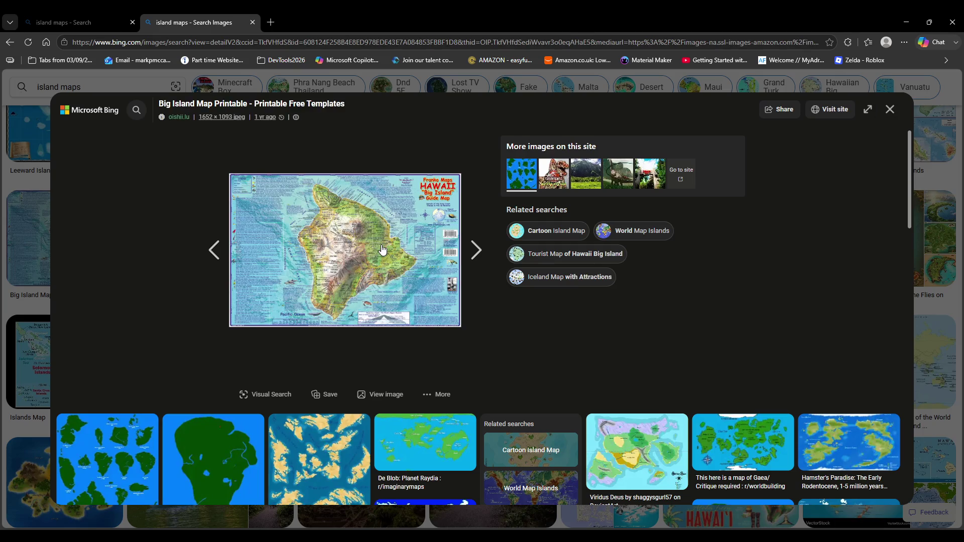
pyautogui.click(471, 255)
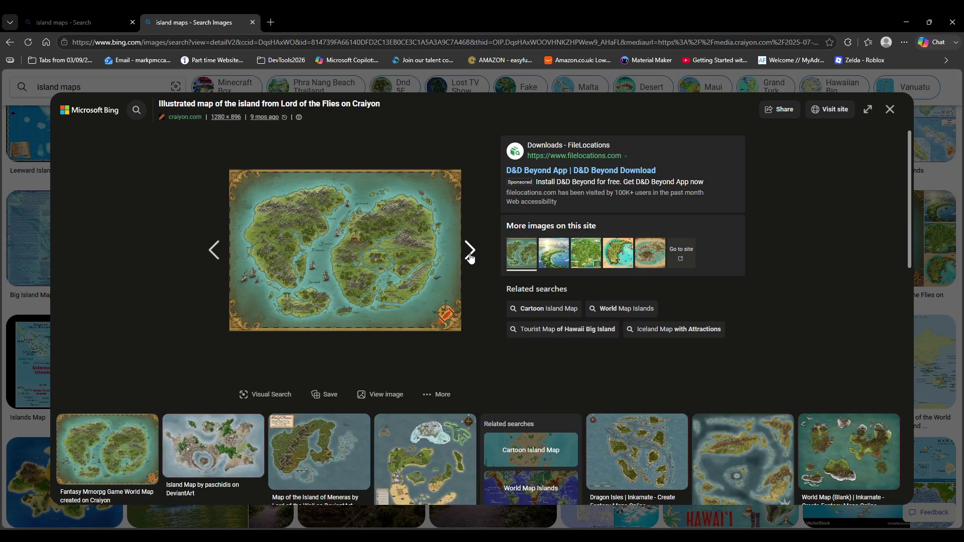
pyautogui.click(470, 251)
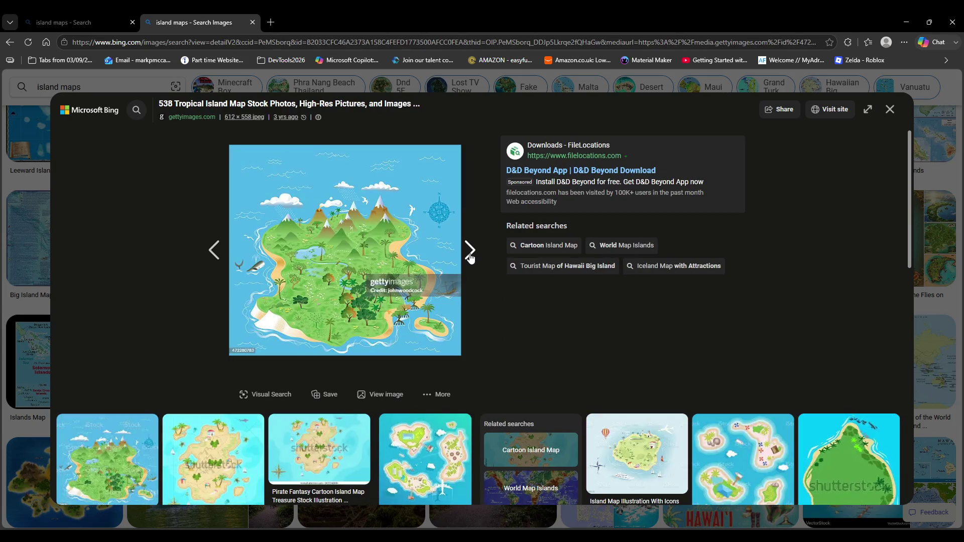
pyautogui.click(471, 253)
pyautogui.click(470, 254)
pyautogui.click(470, 253)
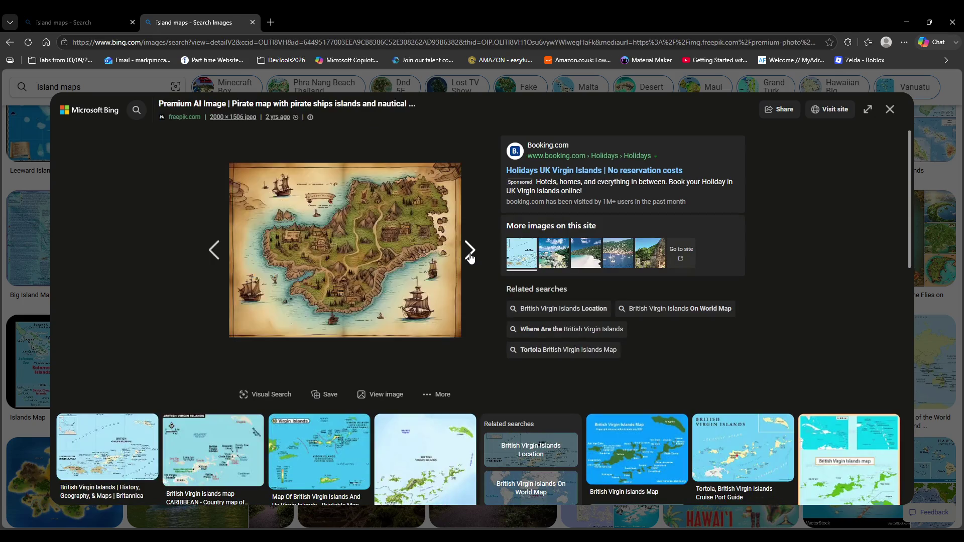
pyautogui.click(470, 254)
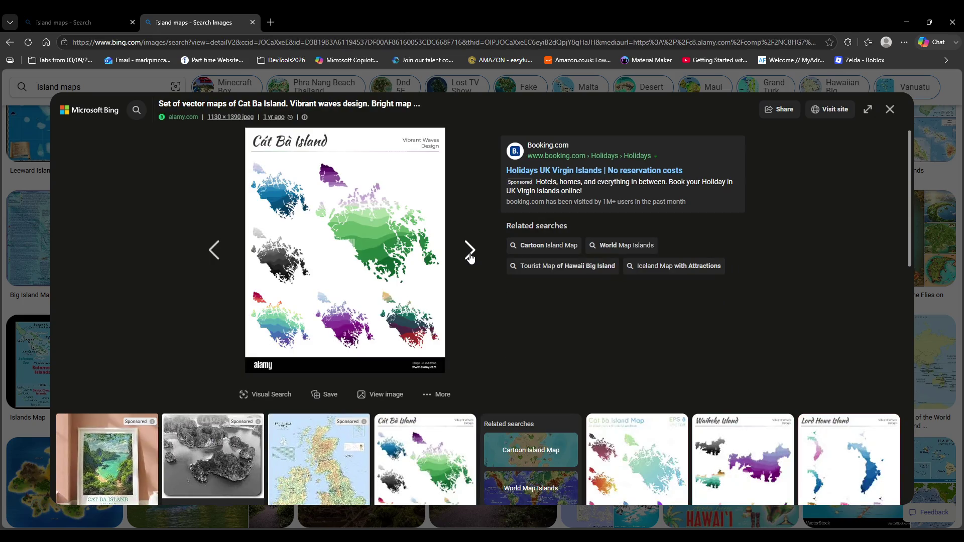
pyautogui.click(470, 254)
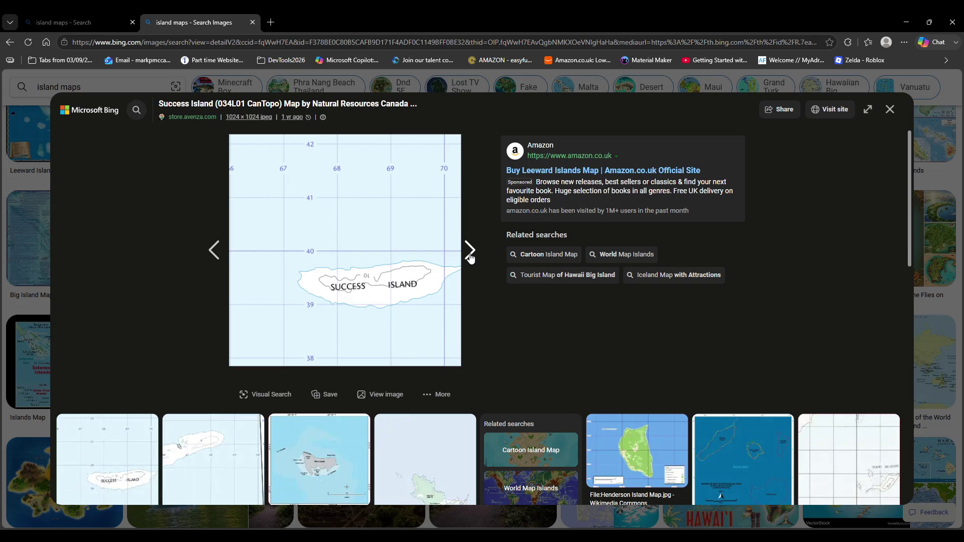
pyautogui.click(470, 253)
pyautogui.click(470, 253)
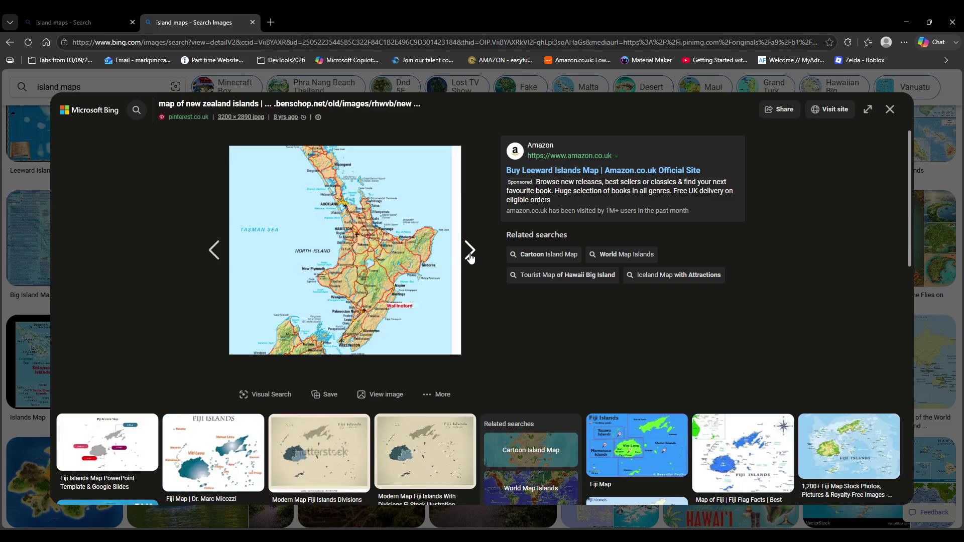
pyautogui.click(889, 111)
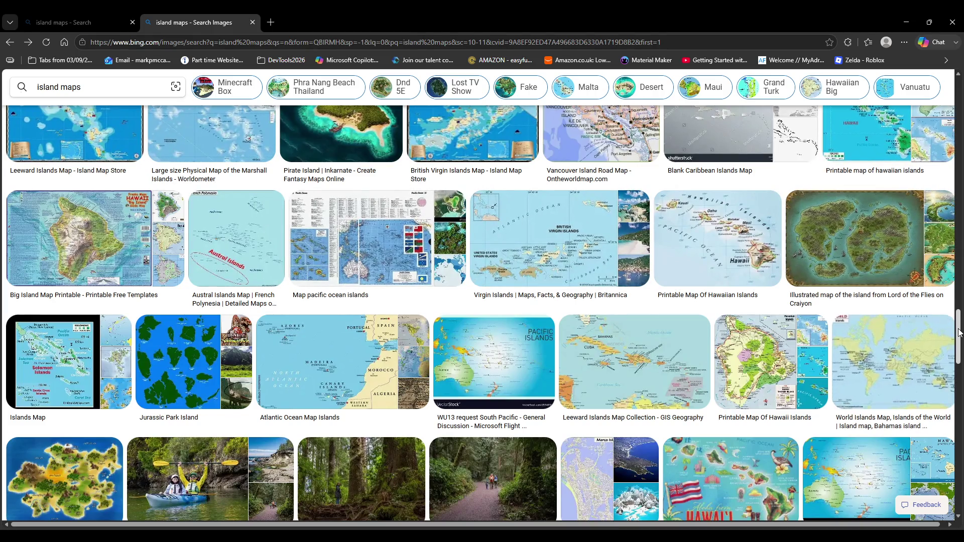
# Scroll through the island map results and open the More categories menu.
pyautogui.moveTo(958, 337); pyautogui.dragTo(958, 95)
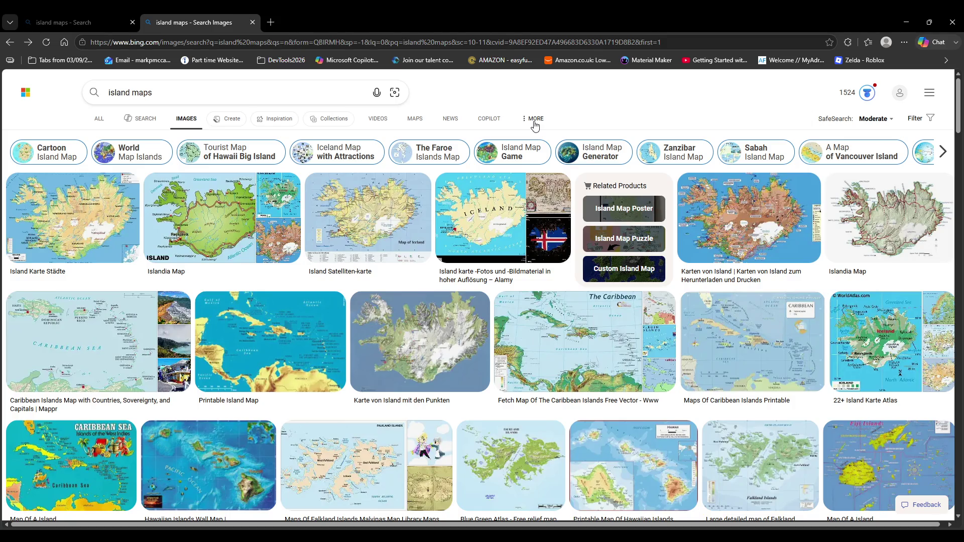
pyautogui.click(535, 125)
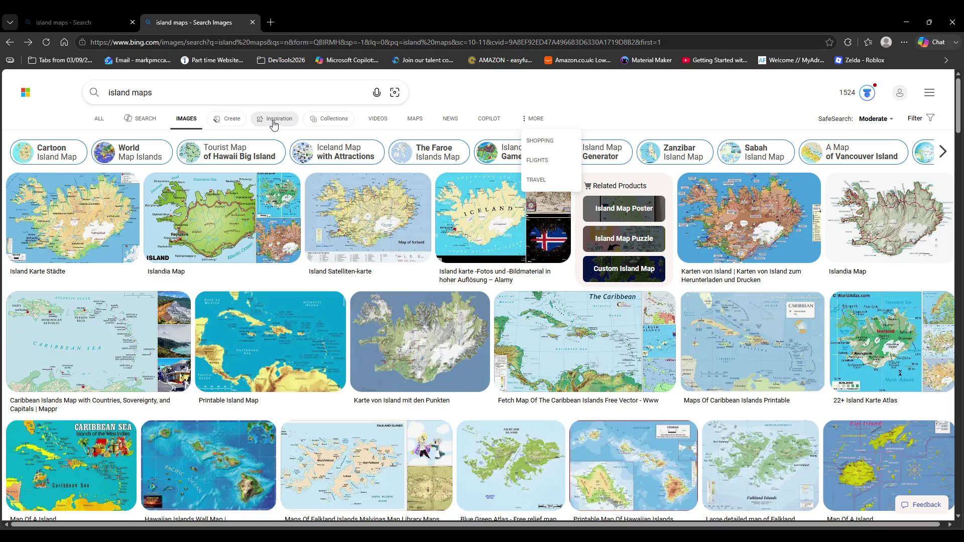
# Read the Copilot answer on island maps, then return to the island map image results.
pyautogui.click(132, 124)
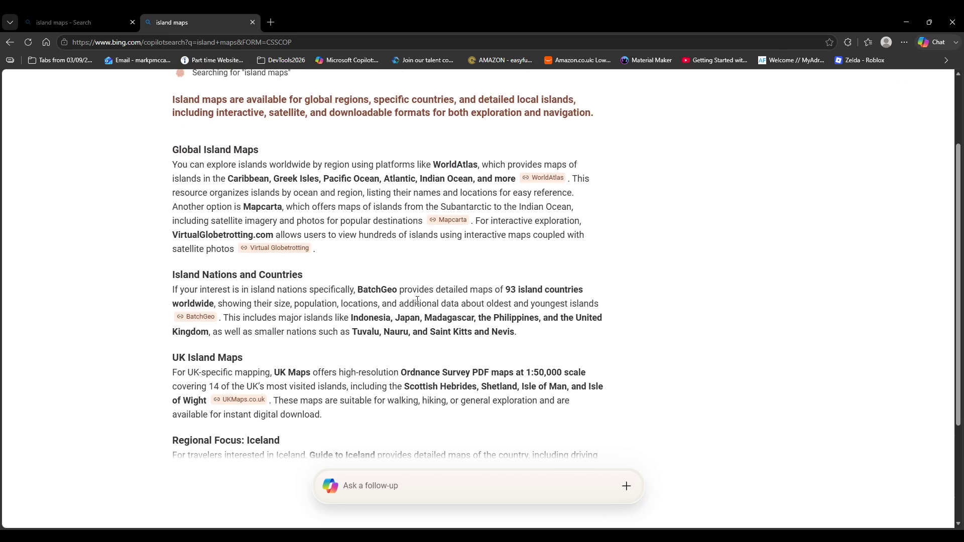
pyautogui.moveTo(426, 309)
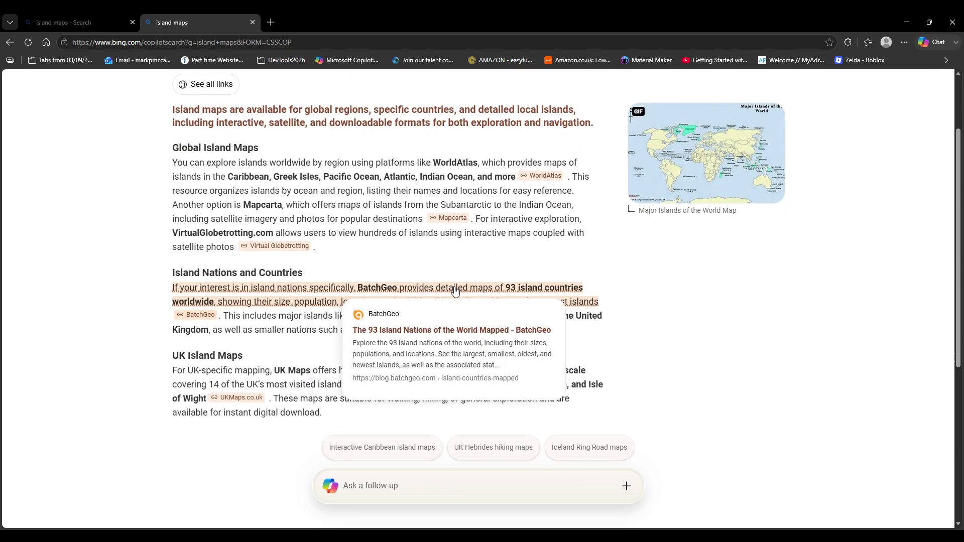
pyautogui.scroll(-4, 456, 291)
pyautogui.hotkey('alt', 'Left')
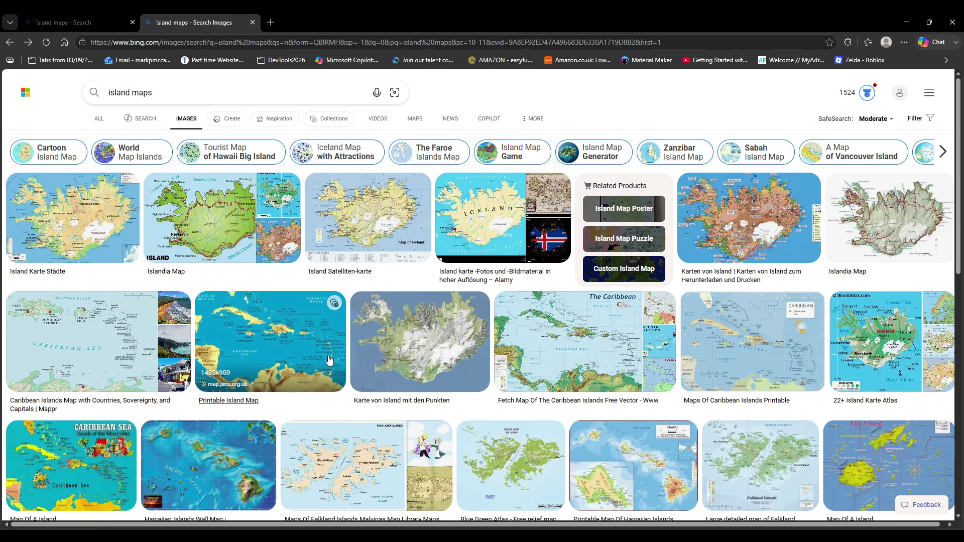
pyautogui.scroll(-6, 331, 361)
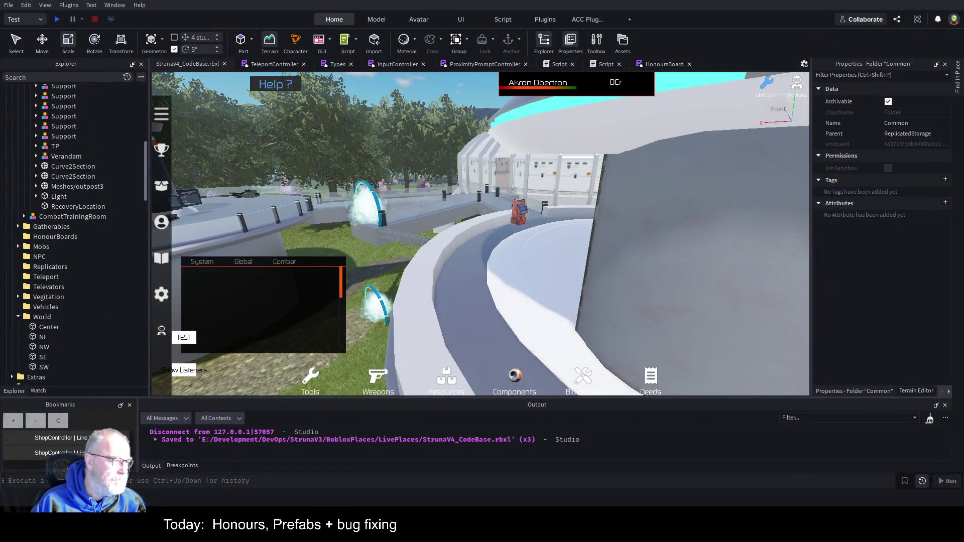
# Bring Paint.NET forward and create a new blank 2048 × 2048 image.
pyautogui.hotkey('alt', 'Tab')
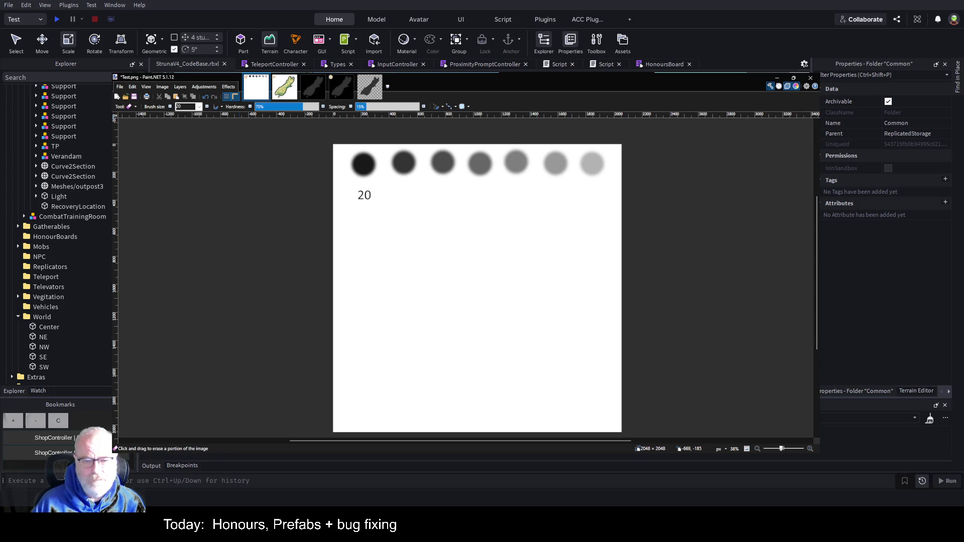
pyautogui.hotkey('ctrl', 'n')
pyautogui.press('Return')
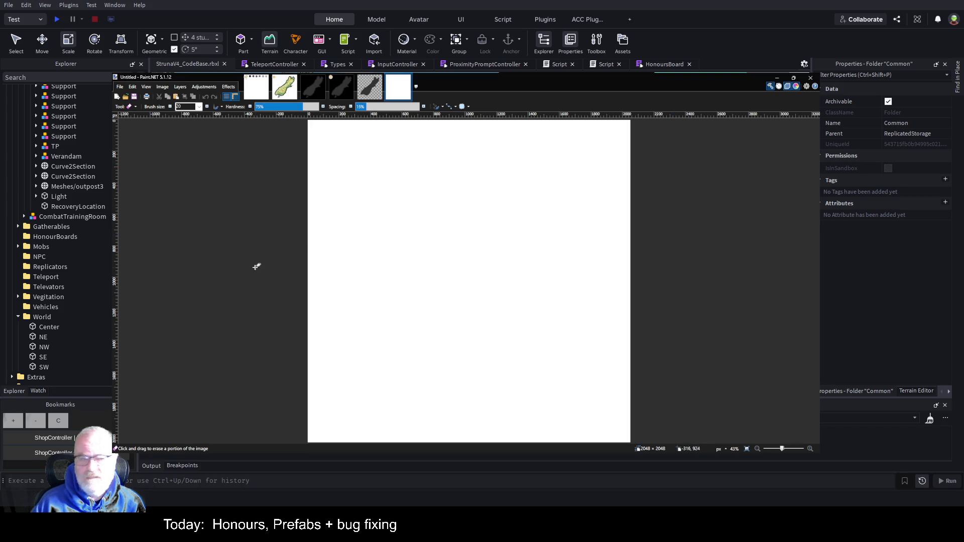
# Fill the new canvas dark grey and pick a shade from Test.png's samples.
pyautogui.press('f')
pyautogui.click(378, 288)
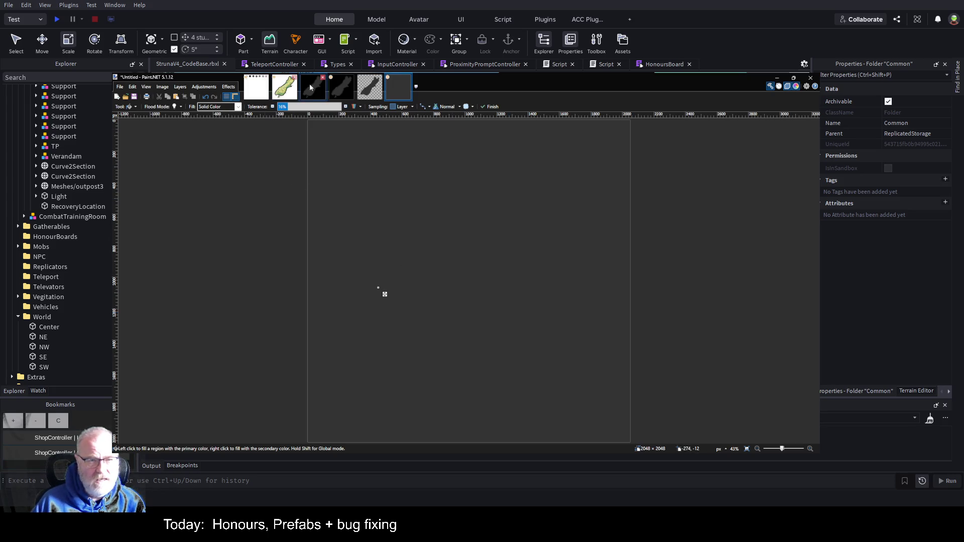
pyautogui.click(258, 91)
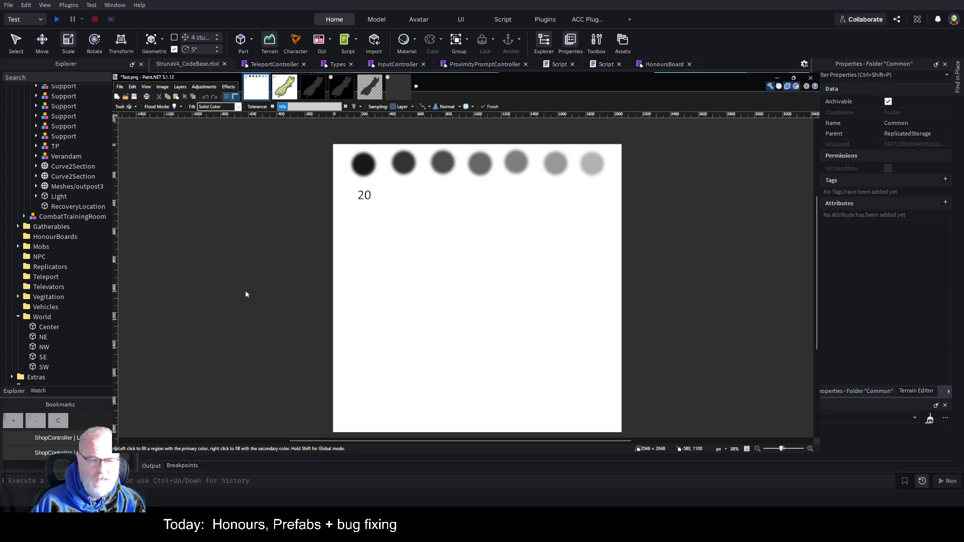
pyautogui.press('k')
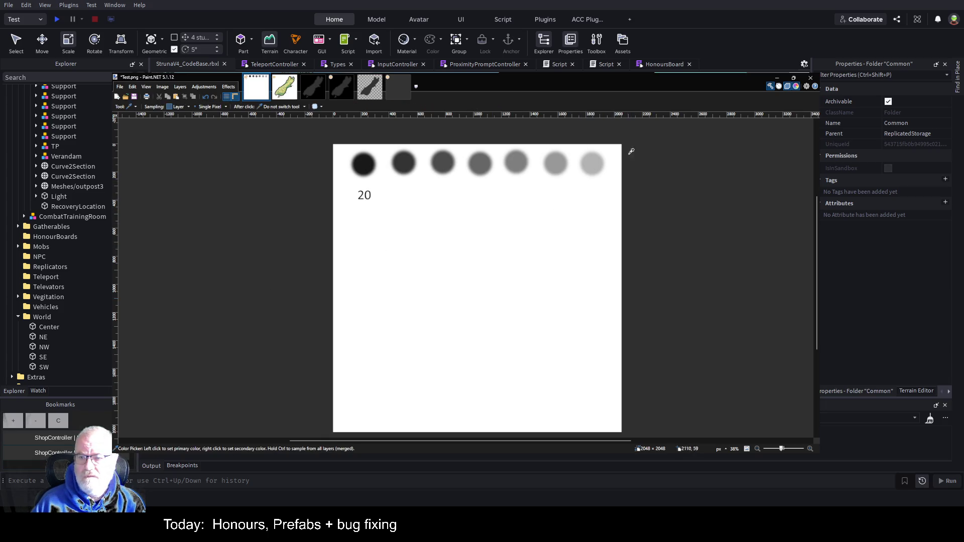
pyautogui.moveTo(265, 90)
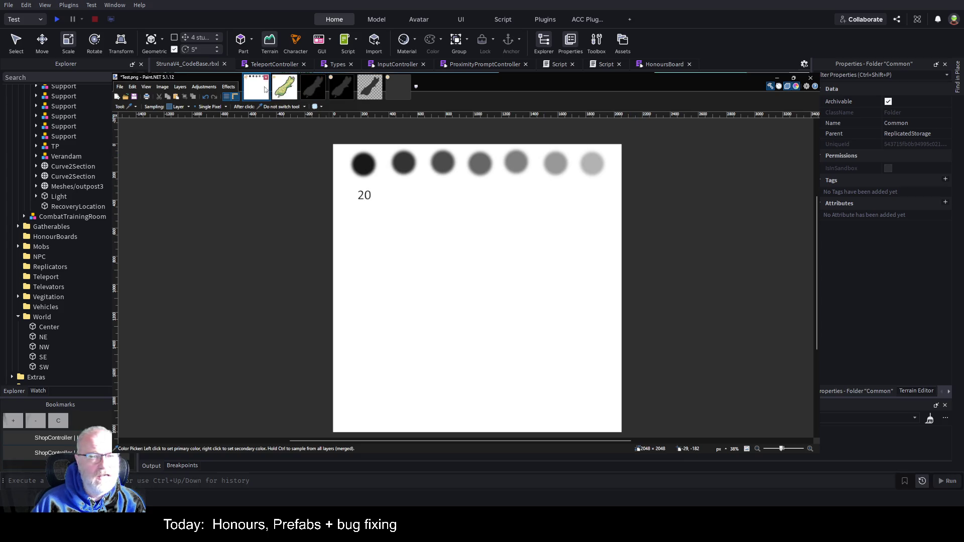
pyautogui.click(399, 89)
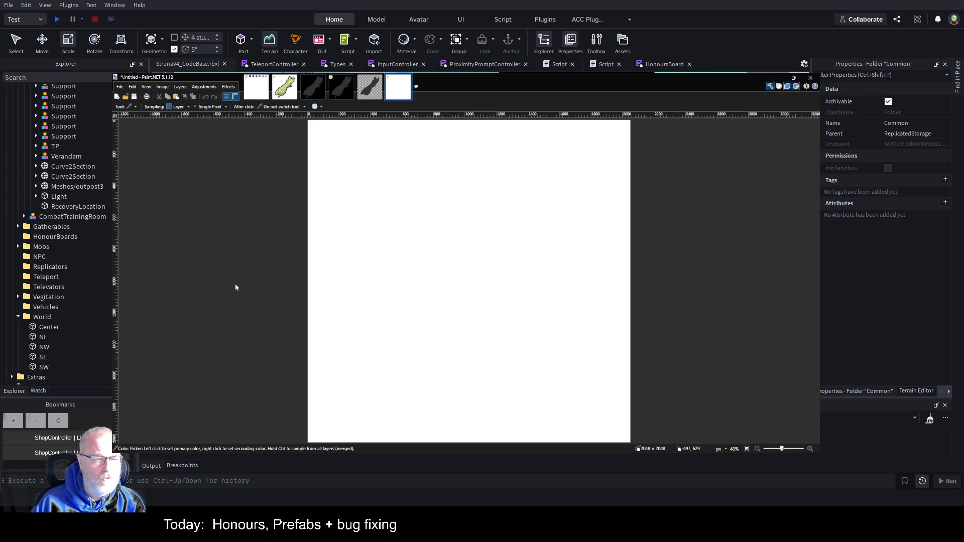
# Set the Paintbrush size to 275.
pyautogui.press('b')
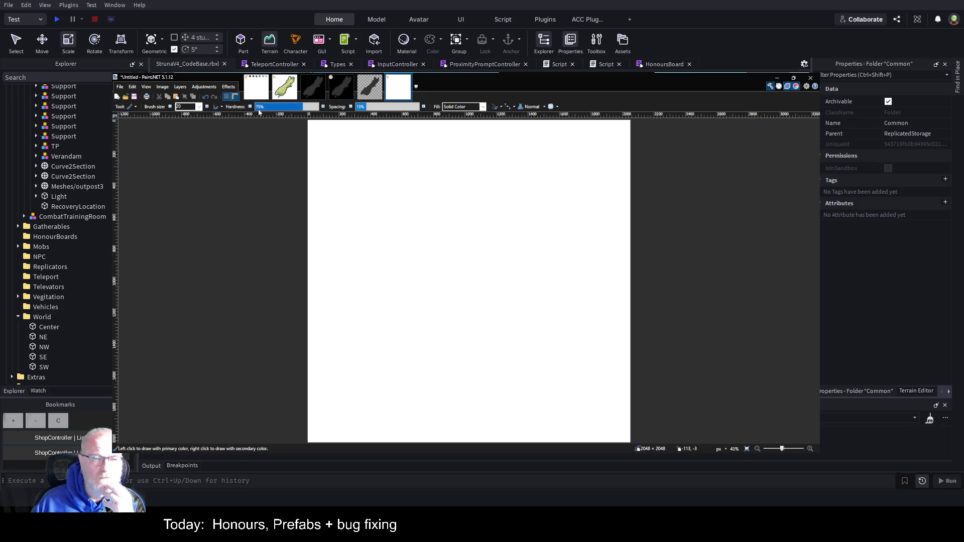
pyautogui.click(200, 106)
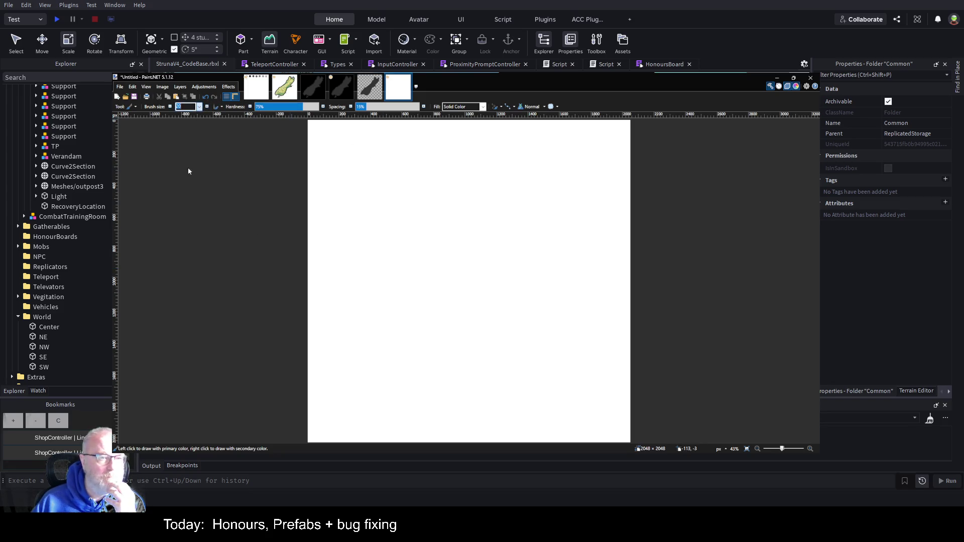
pyautogui.write('275')
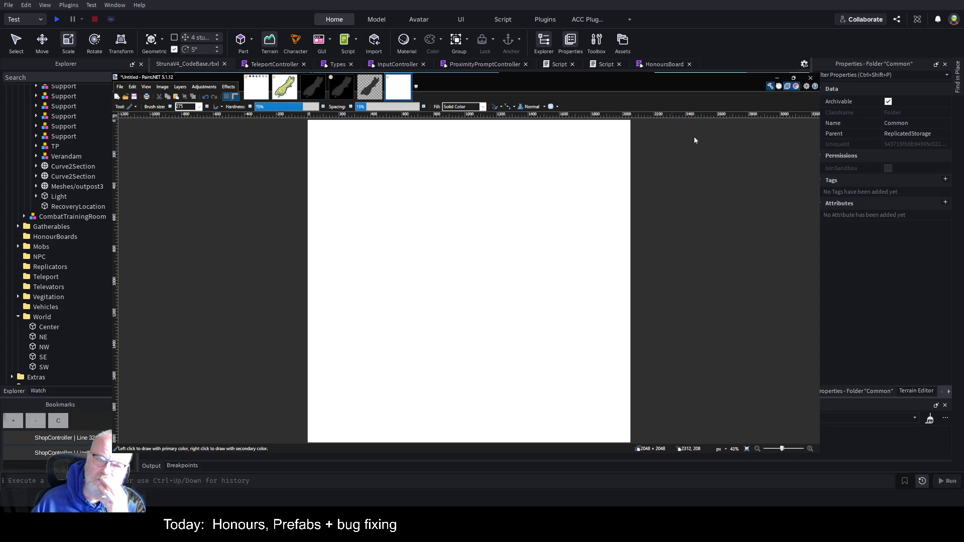
# Select and deselect the whole canvas with Paint Bucket active, then return to Test.png.
pyautogui.press('f')
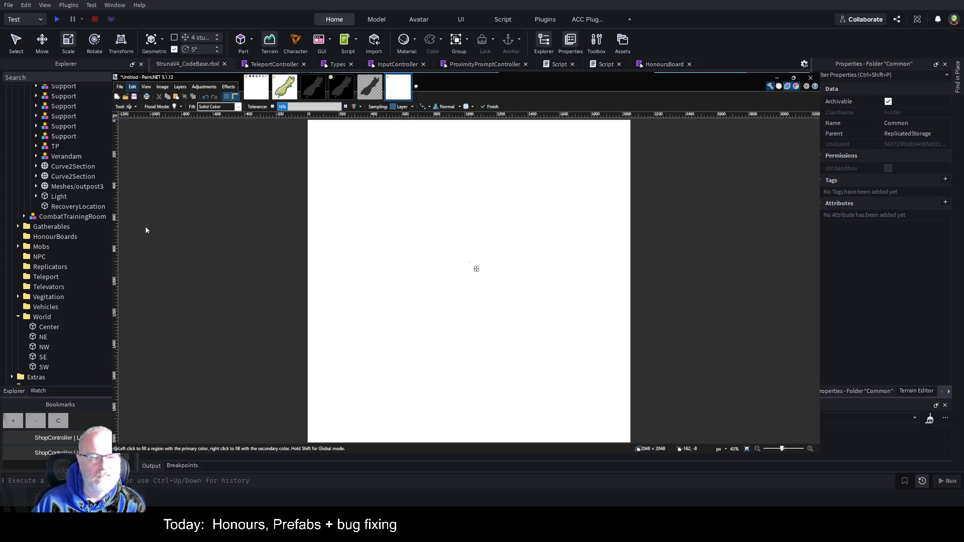
pyautogui.hotkey('ctrl', 'a')
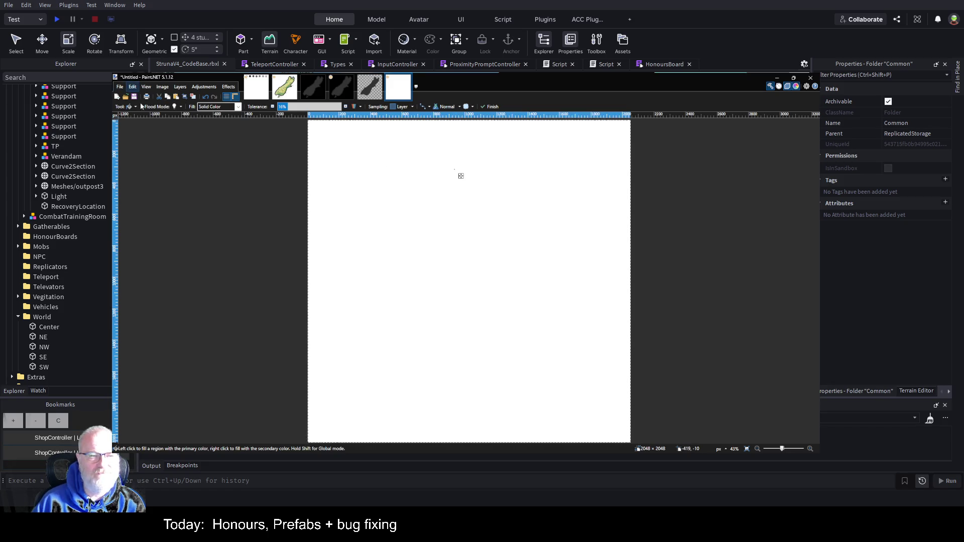
pyautogui.hotkey('ctrl', 'd')
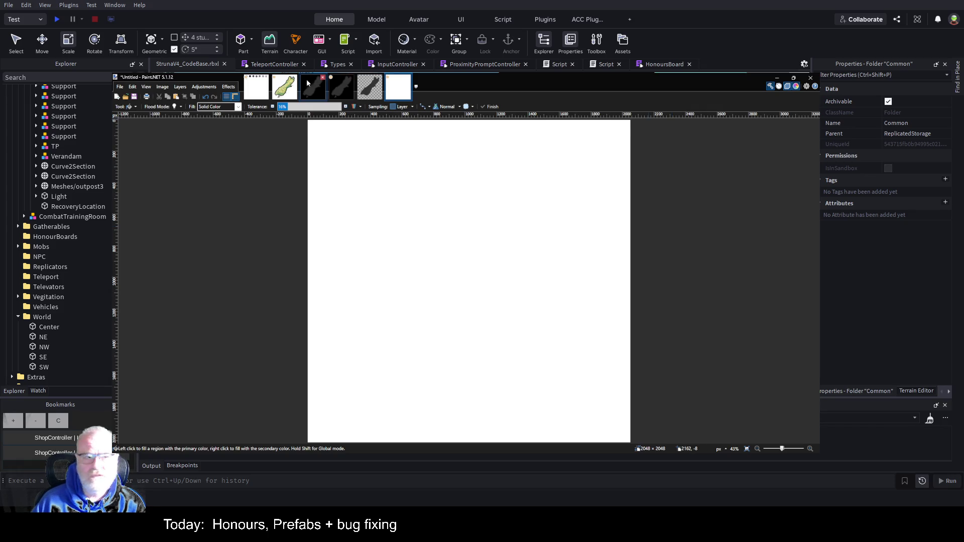
pyautogui.click(257, 87)
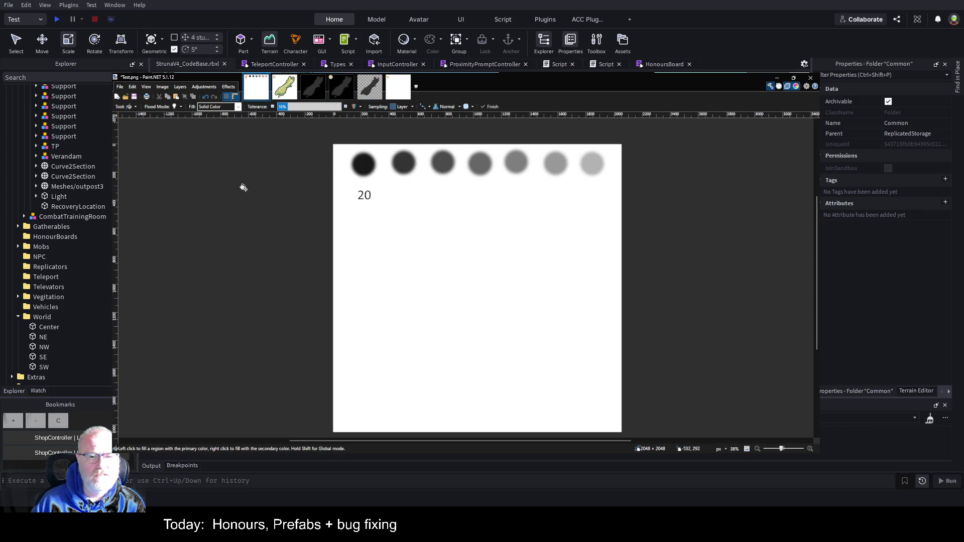
# Sample a grey shade from Test.png's circles and return to the Untitled image.
pyautogui.press('k')
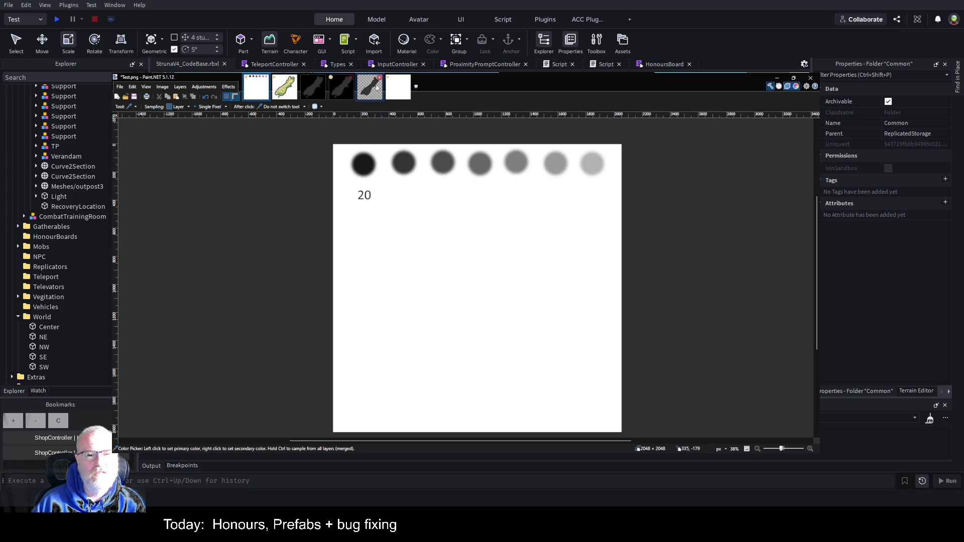
pyautogui.click(401, 89)
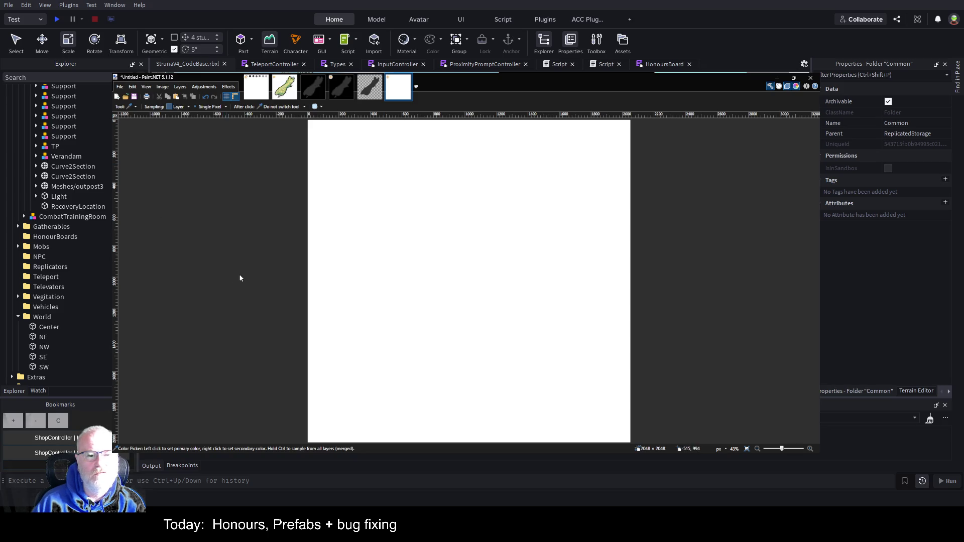
# Fill the Untitled canvas with the dark shade and resample a colour from Test.png.
pyautogui.press('f')
pyautogui.click(367, 223)
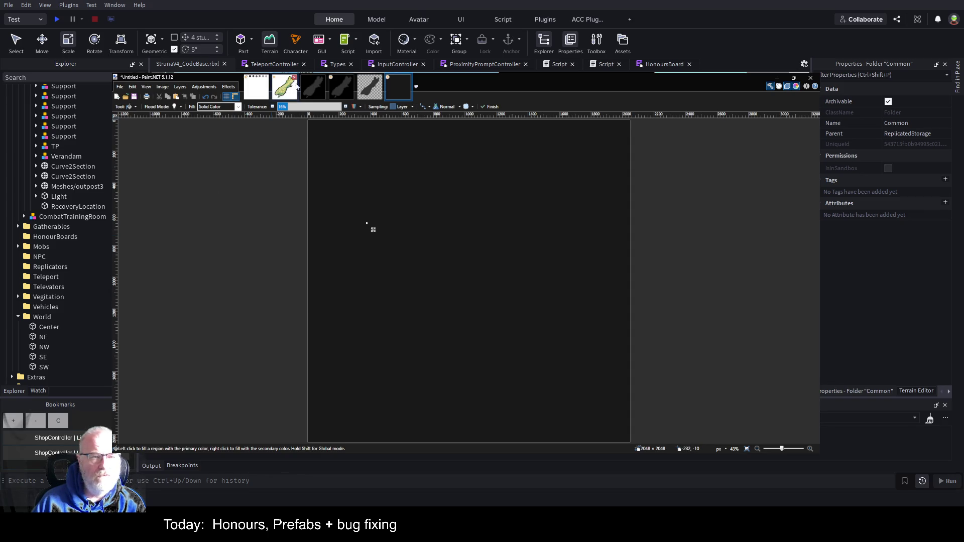
pyautogui.click(261, 95)
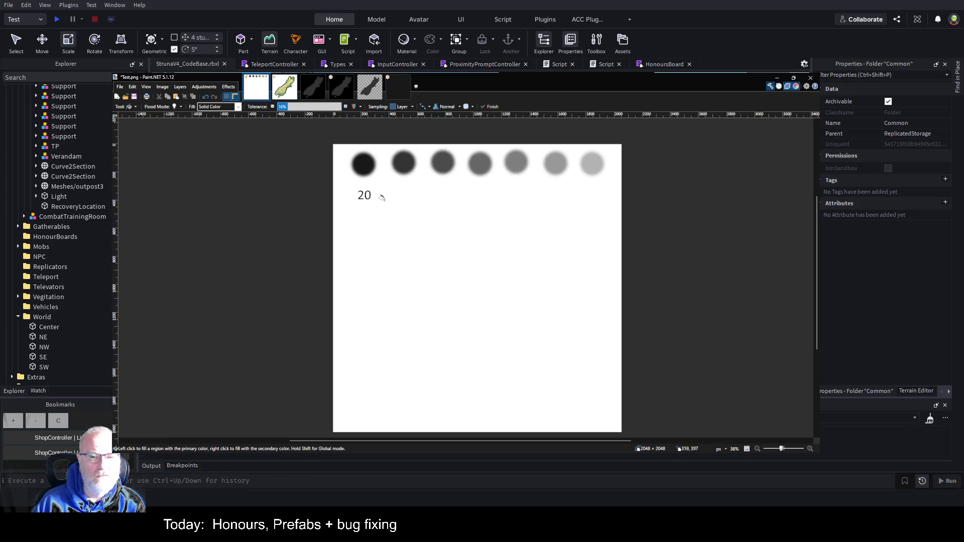
pyautogui.press('k')
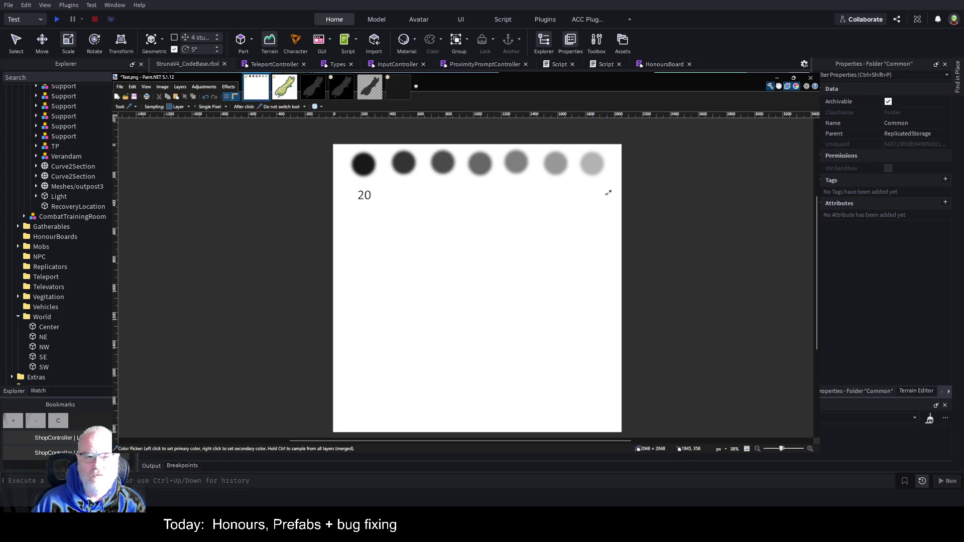
pyautogui.click(403, 89)
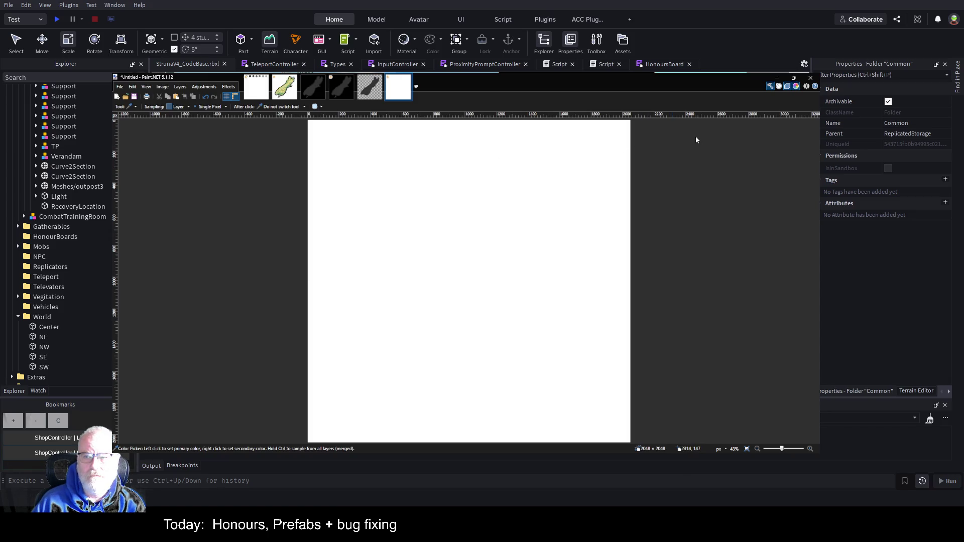
# Fill the Untitled canvas solid black and sample another shade from Test.png.
pyautogui.press('f')
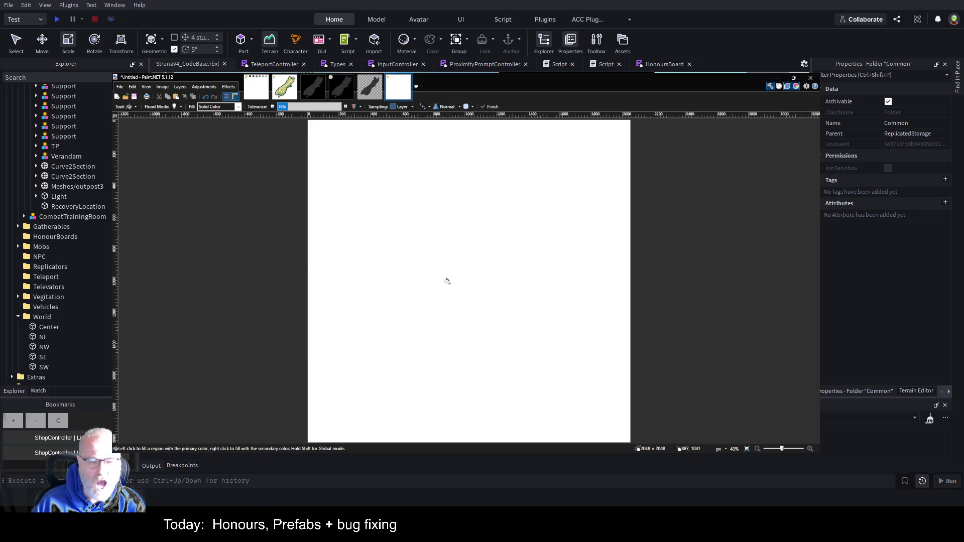
pyautogui.click(470, 274)
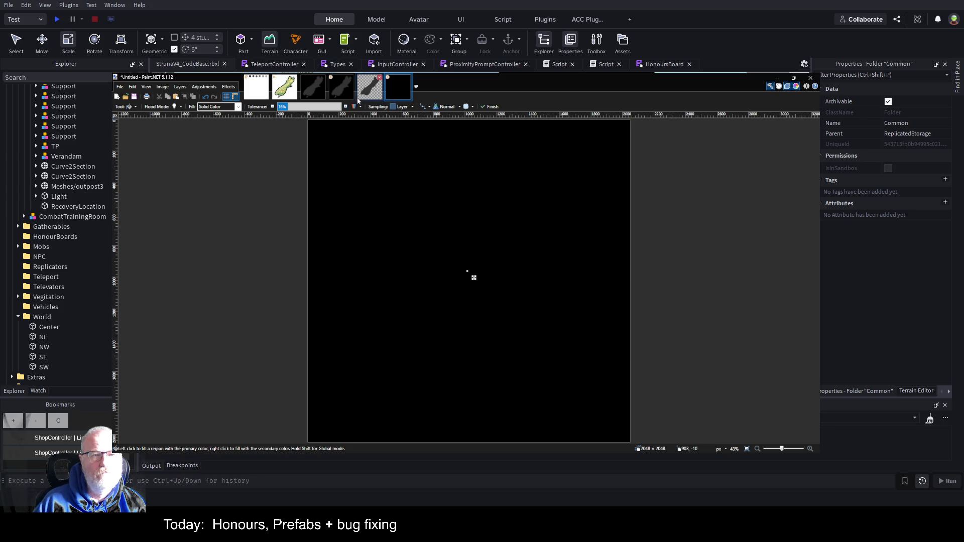
pyautogui.click(260, 91)
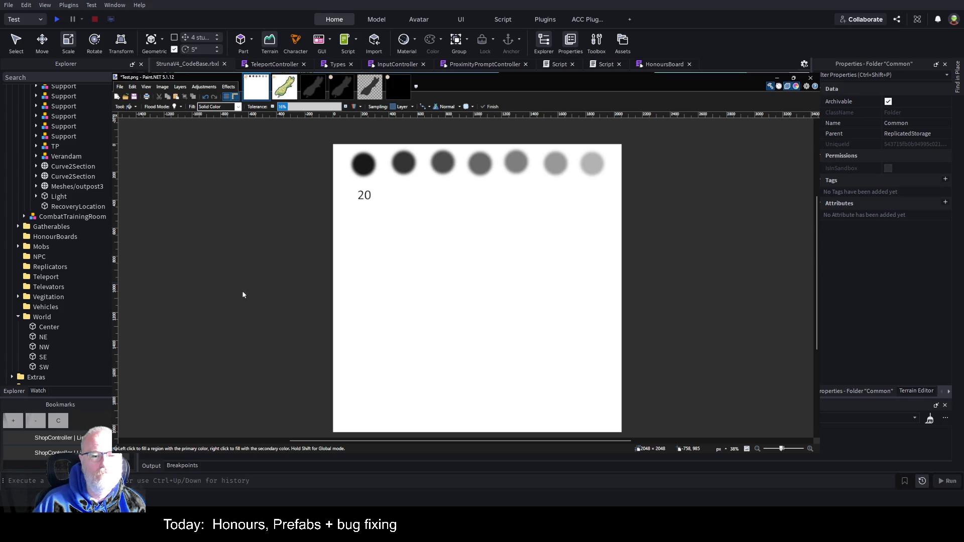
pyautogui.press('k')
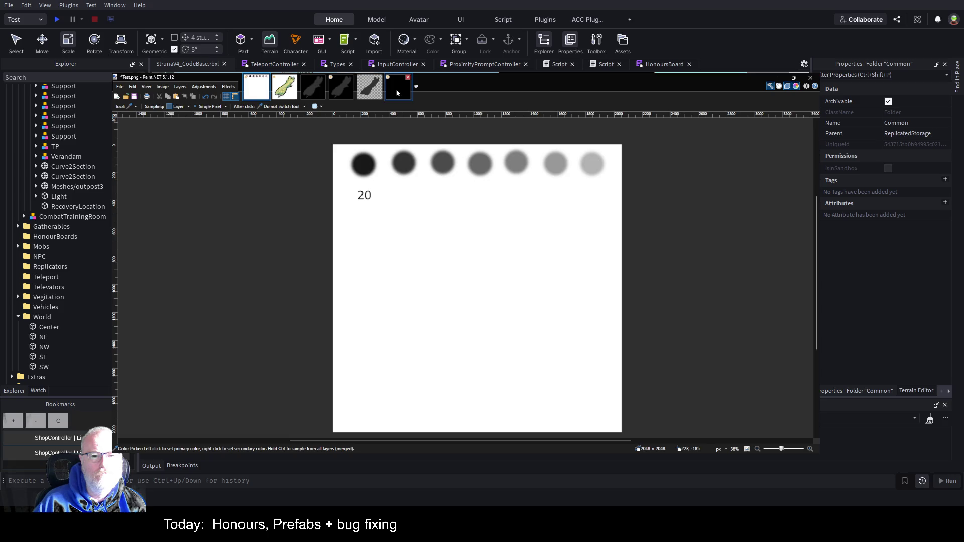
pyautogui.click(398, 90)
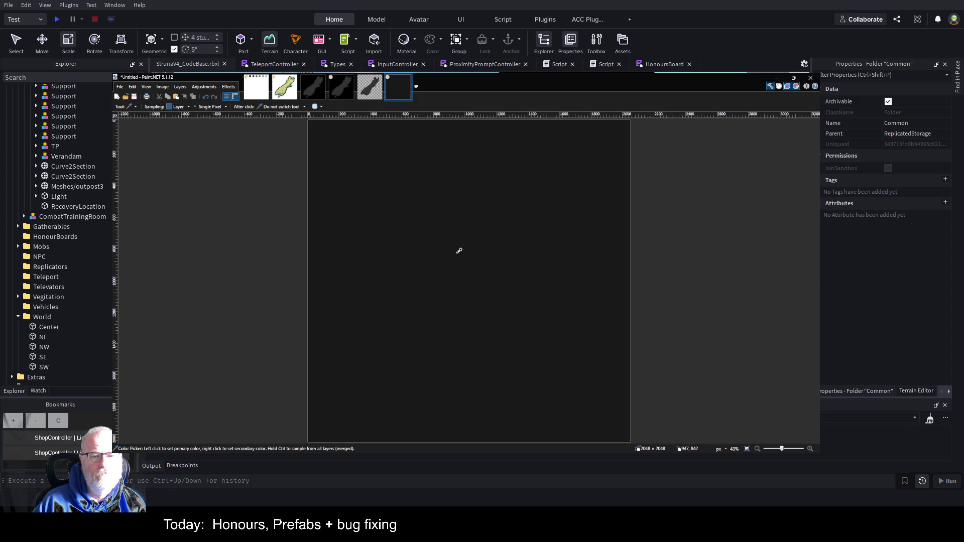
# Undo and redo the black fill, then switch to the Paintbrush.
pyautogui.press('f')
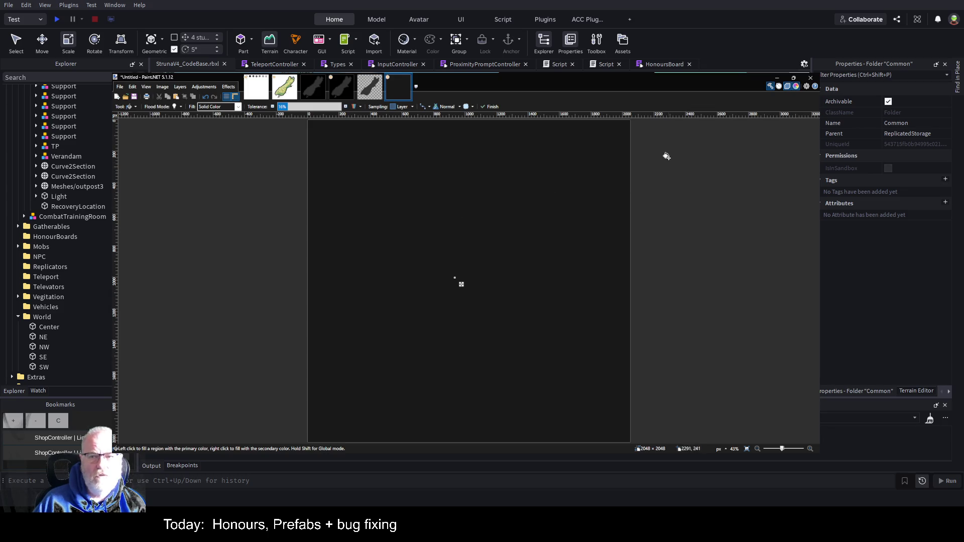
pyautogui.hotkey('ctrl', 'z')
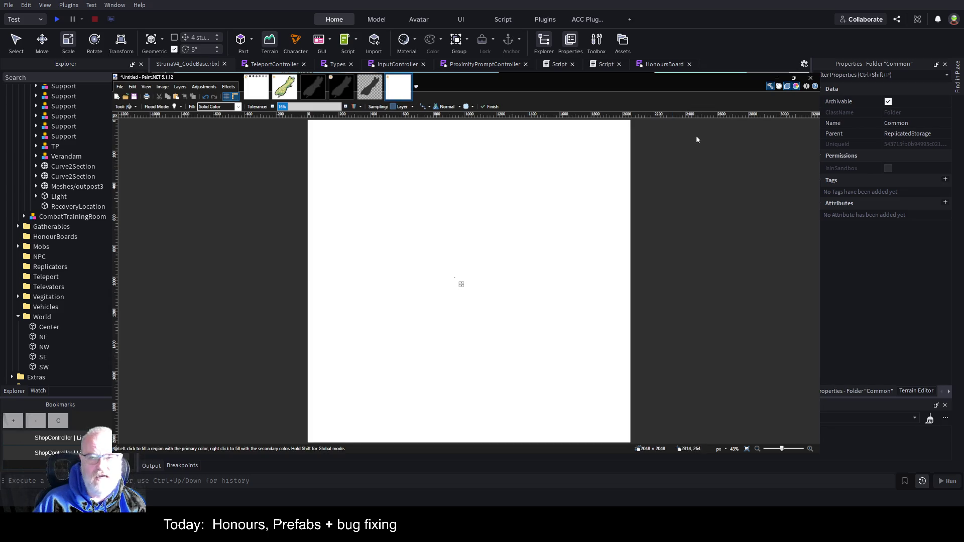
pyautogui.hotkey('ctrl', 'y')
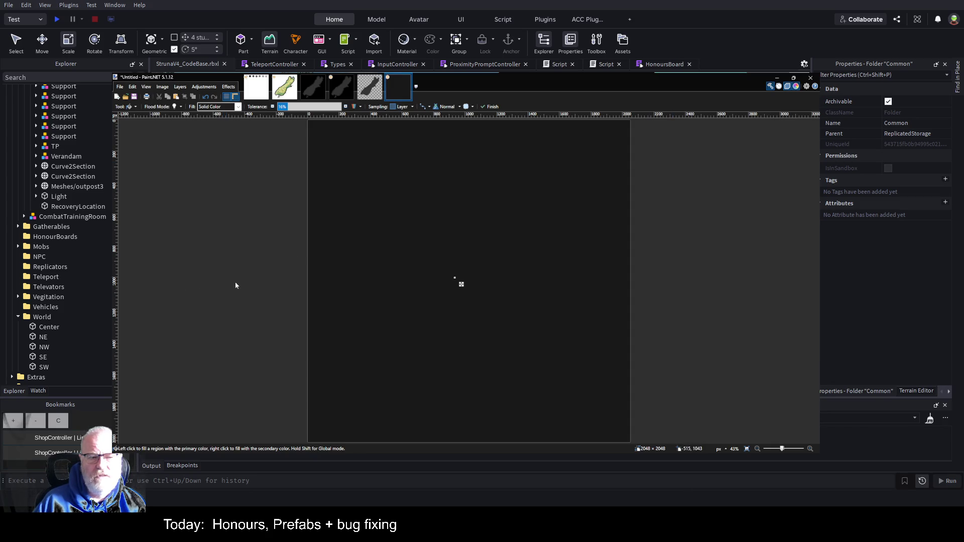
pyautogui.press('b')
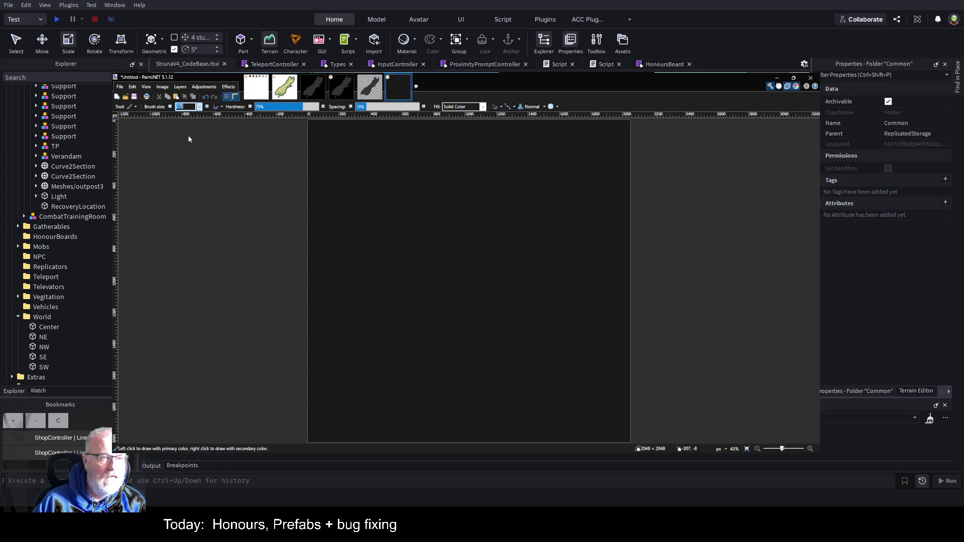
# Paint a white island outline at brush size 40 and fill the surrounding area black.
pyautogui.write('150')
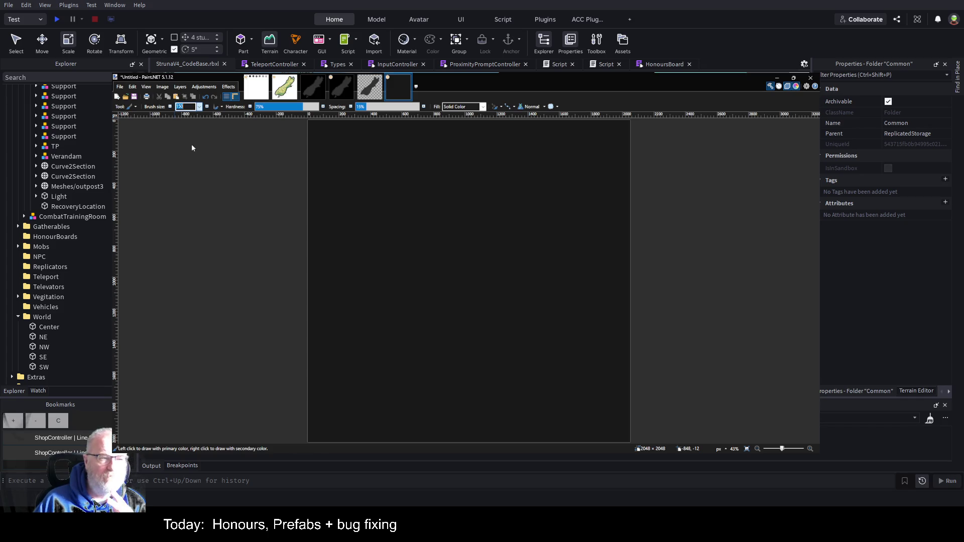
pyautogui.write('40')
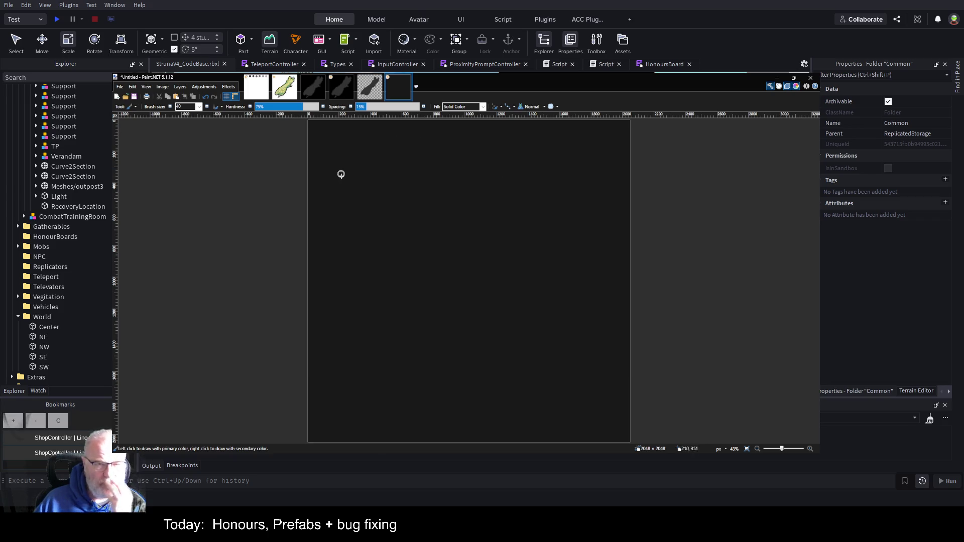
pyautogui.moveTo(406, 161)
pyautogui.mouseDown()
pyautogui.moveTo(501, 163)
pyautogui.moveTo(515, 249)
pyautogui.moveTo(566, 316)
pyautogui.moveTo(501, 382)
pyautogui.moveTo(457, 348)
pyautogui.moveTo(362, 309)
pyautogui.moveTo(386, 245)
pyautogui.moveTo(382, 188)
pyautogui.moveTo(410, 163)
pyautogui.mouseUp()
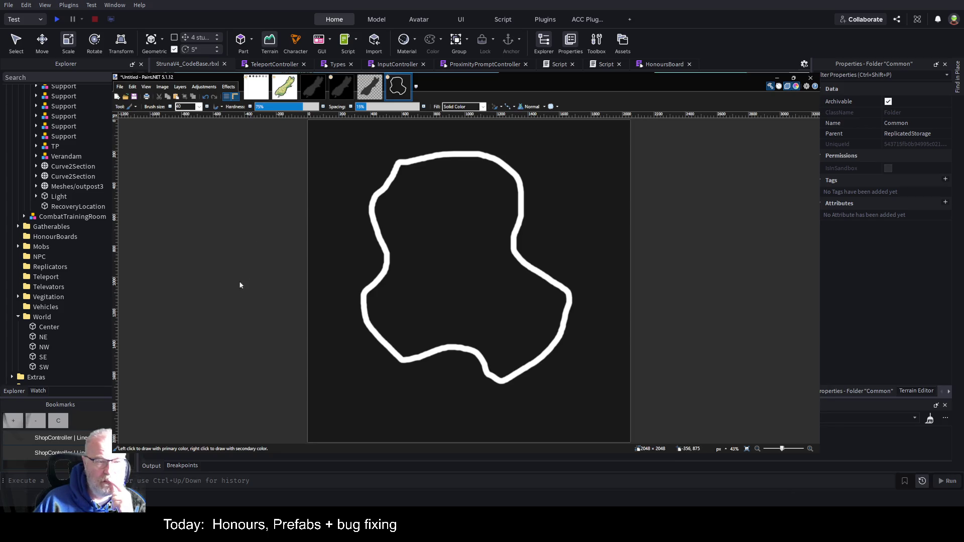
pyautogui.press('f')
pyautogui.click(331, 234)
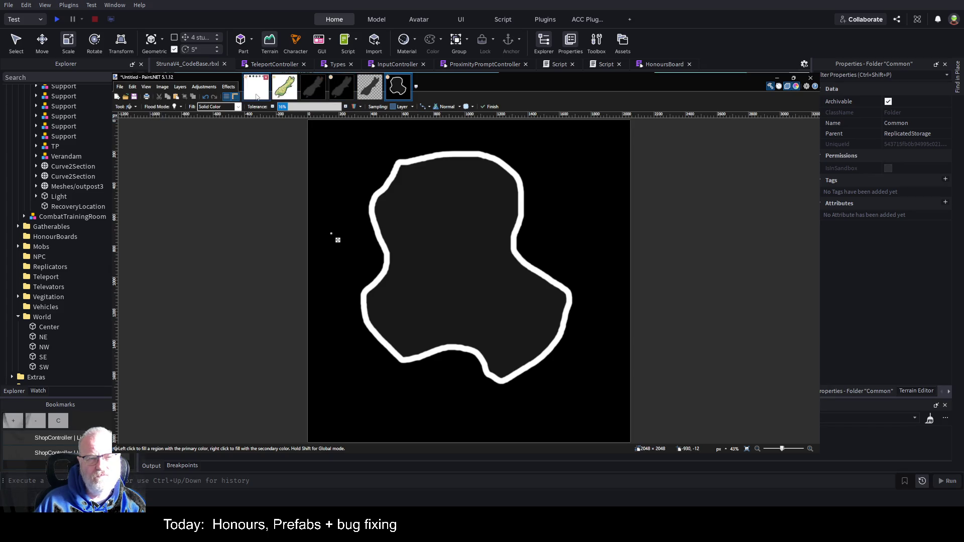
# Pick a grey from the Test.png dots and brush a grey patch inside the island's top edge.
pyautogui.click(256, 93)
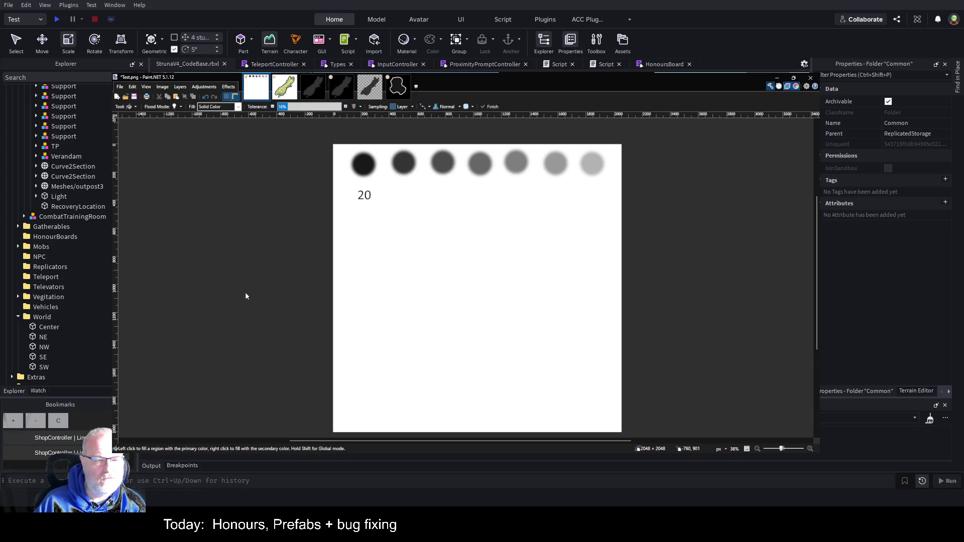
pyautogui.press('k')
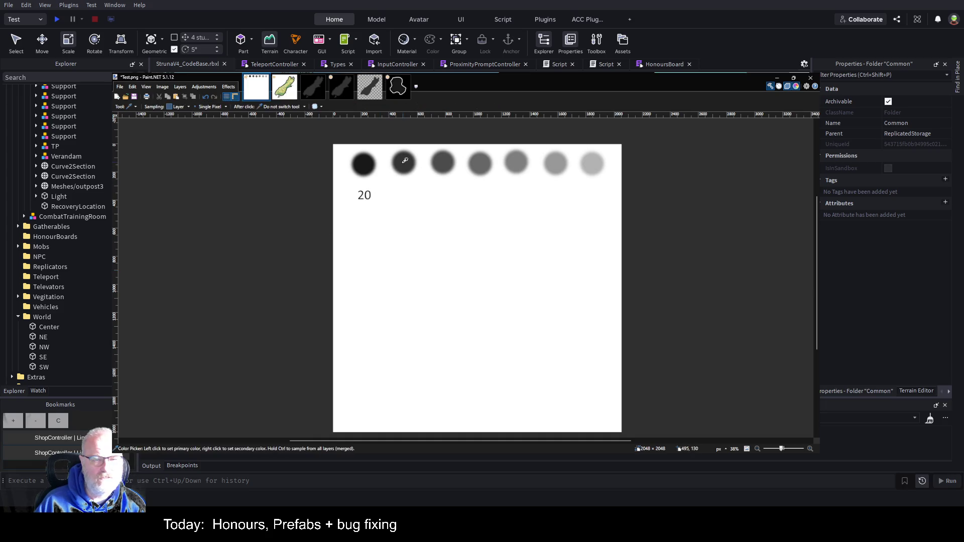
pyautogui.click(398, 86)
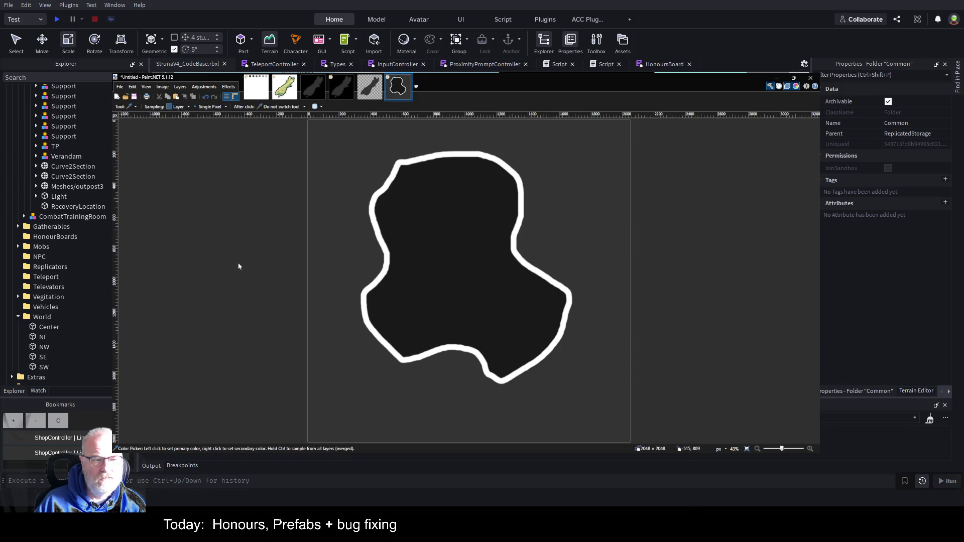
pyautogui.press('b')
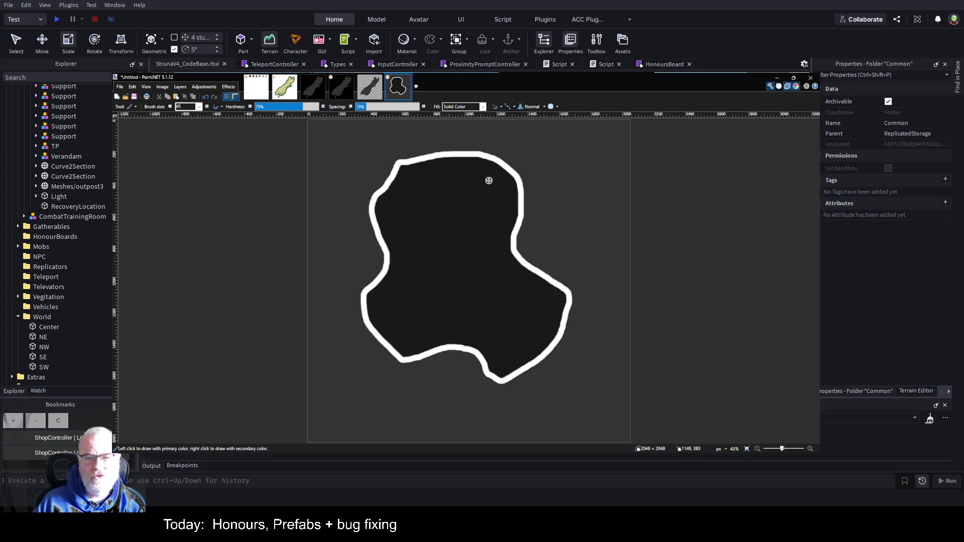
pyautogui.moveTo(487, 180)
pyautogui.mouseDown()
pyautogui.moveTo(415, 176)
pyautogui.moveTo(486, 181)
pyautogui.moveTo(472, 189)
pyautogui.moveTo(416, 180)
pyautogui.moveTo(478, 184)
pyautogui.moveTo(435, 184)
pyautogui.moveTo(471, 182)
pyautogui.mouseUp()
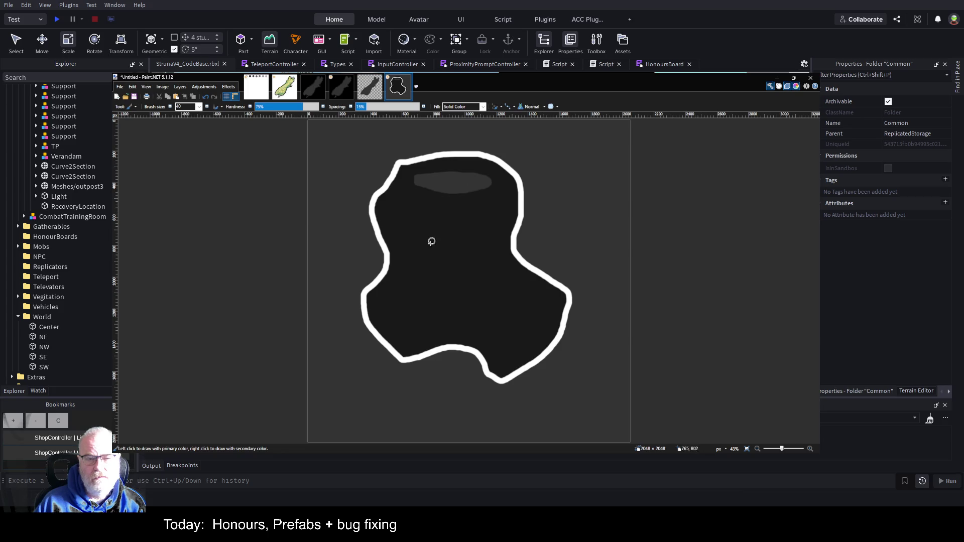
# Brush grey channels in the island's lower left and near its right edge, then show Test.png.
pyautogui.moveTo(411, 273)
pyautogui.mouseDown()
pyautogui.moveTo(392, 312)
pyautogui.moveTo(400, 329)
pyautogui.moveTo(461, 313)
pyautogui.moveTo(400, 324)
pyautogui.moveTo(393, 301)
pyautogui.moveTo(411, 279)
pyautogui.moveTo(401, 324)
pyautogui.moveTo(456, 318)
pyautogui.mouseUp()
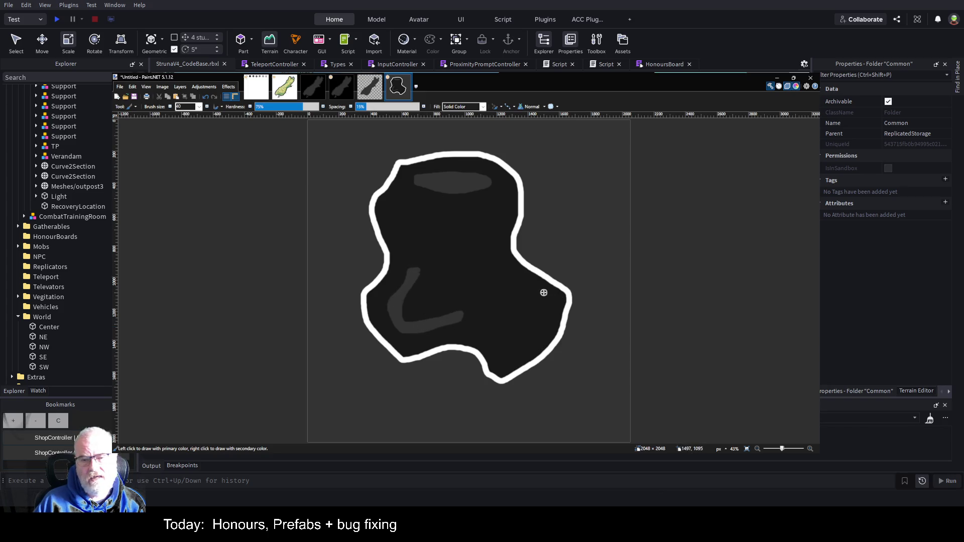
pyautogui.moveTo(546, 293)
pyautogui.mouseDown()
pyautogui.moveTo(557, 300)
pyautogui.moveTo(545, 318)
pyautogui.moveTo(550, 303)
pyautogui.mouseUp()
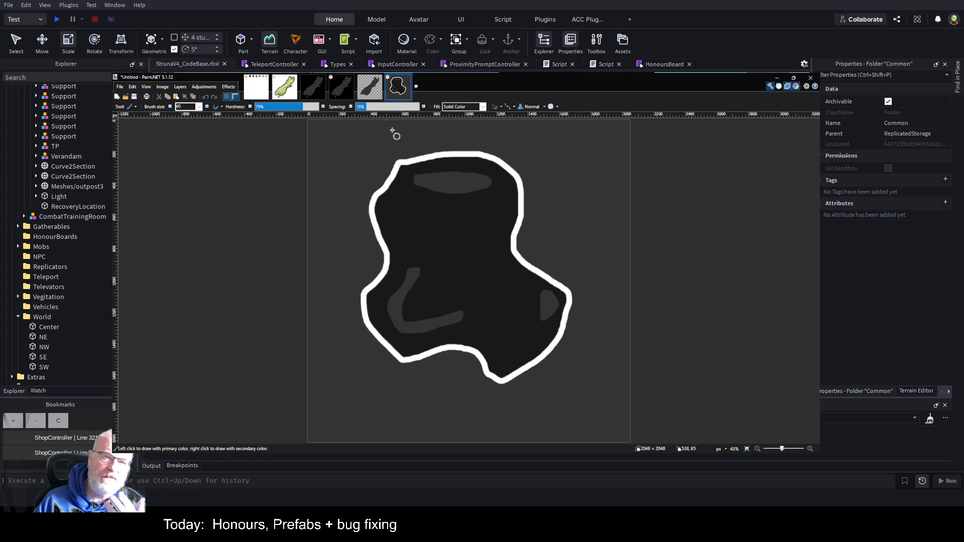
pyautogui.click(256, 86)
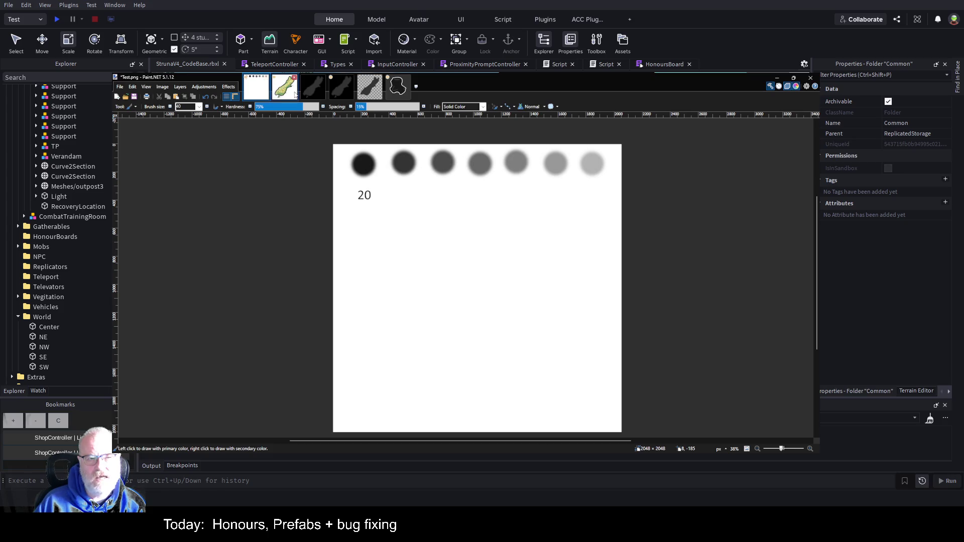
# Paint a grey loop around the central plateau and fill its inside grey.
pyautogui.click(401, 96)
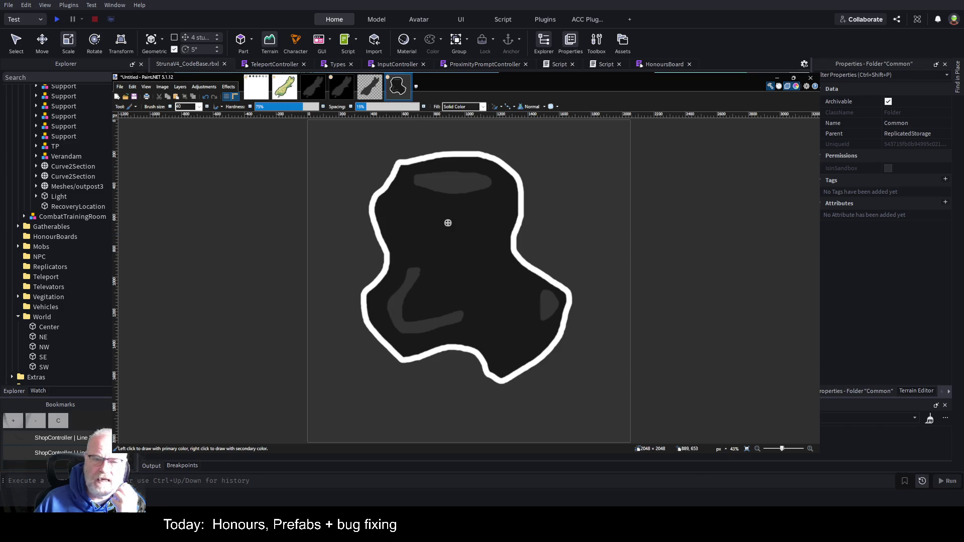
pyautogui.moveTo(468, 240)
pyautogui.mouseDown()
pyautogui.moveTo(434, 243)
pyautogui.moveTo(441, 284)
pyautogui.moveTo(485, 292)
pyautogui.moveTo(497, 249)
pyautogui.moveTo(469, 236)
pyautogui.mouseUp()
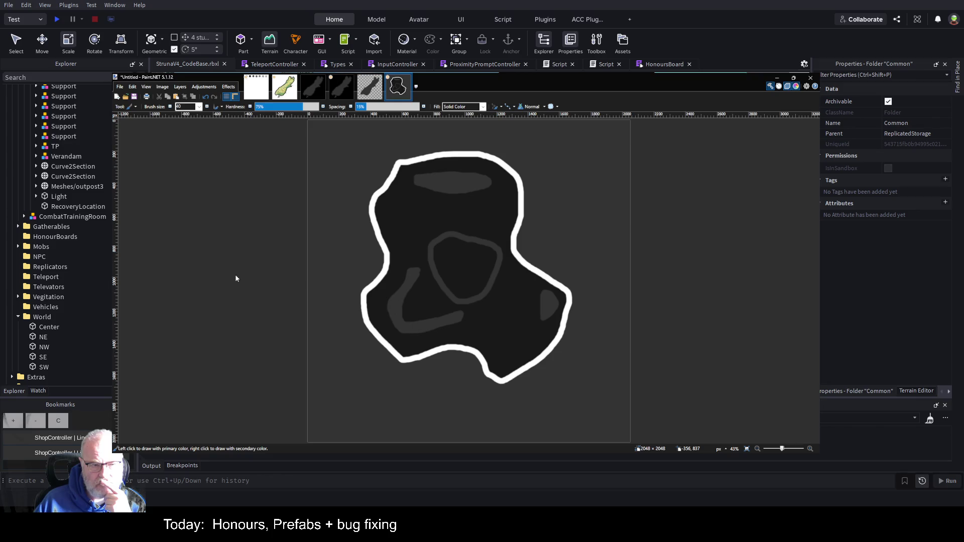
pyautogui.press('f')
pyautogui.click(475, 257)
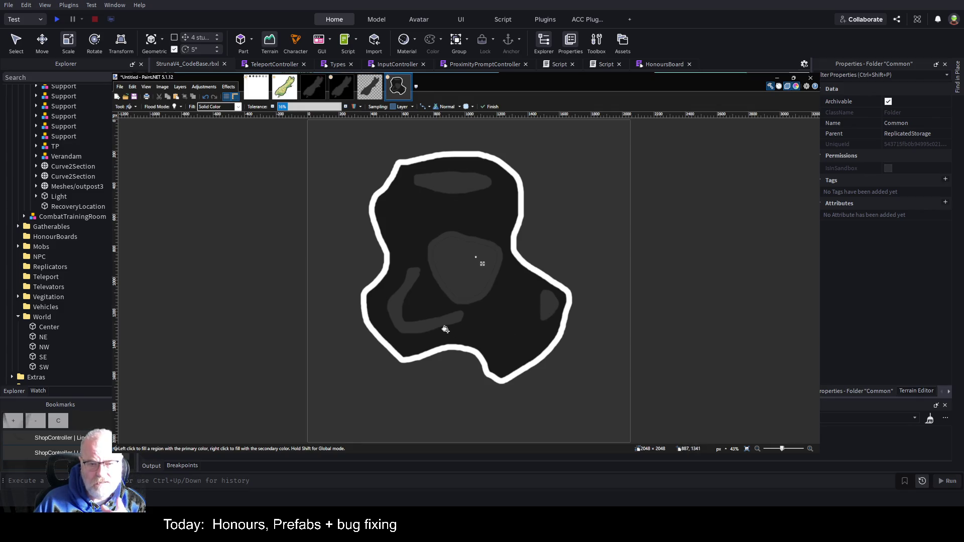
# Sample a lighter grey from Test.png and fill the central plateau with it.
pyautogui.click(255, 90)
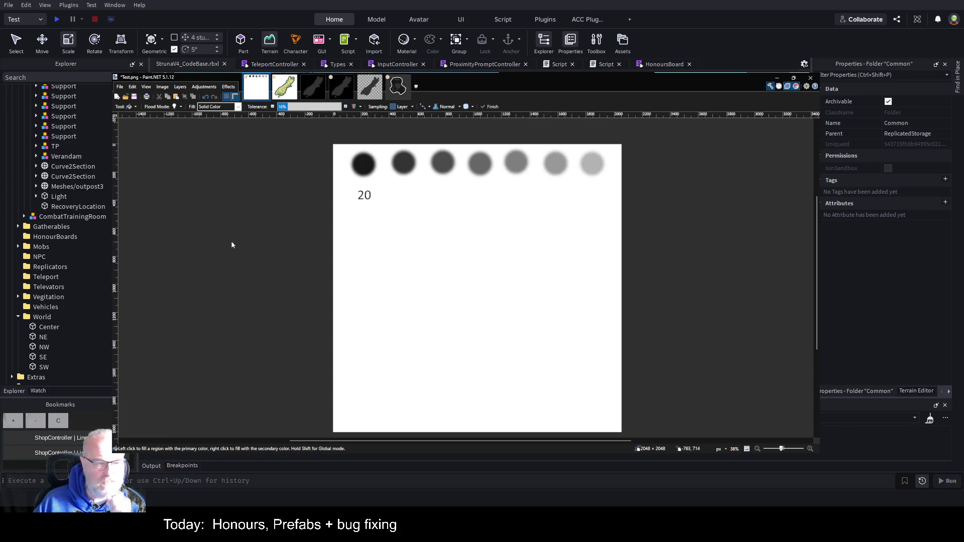
pyautogui.press('k')
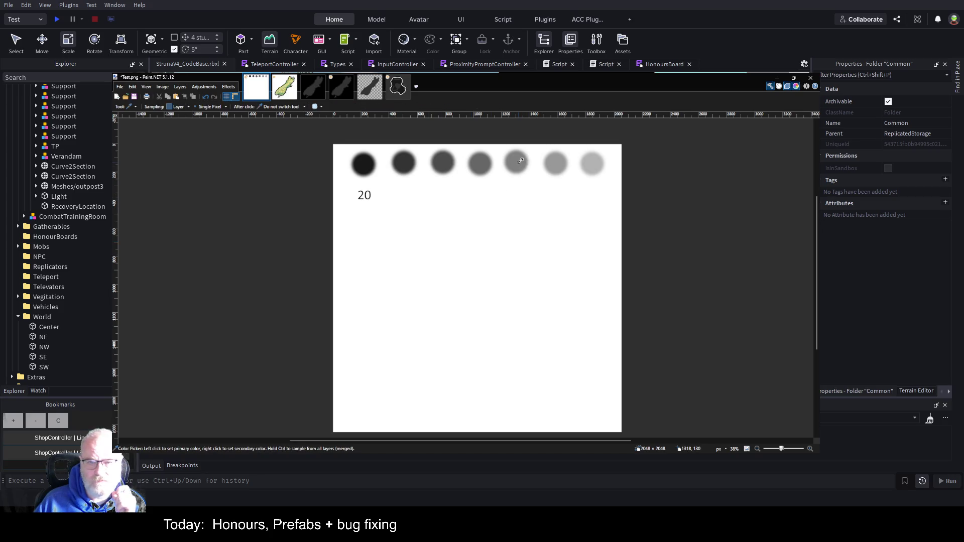
pyautogui.click(403, 81)
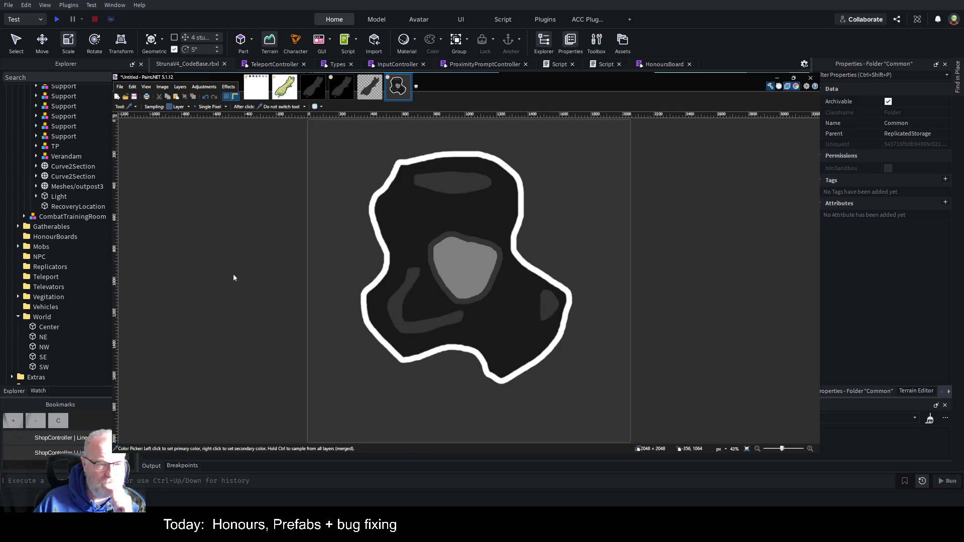
pyautogui.press('f')
pyautogui.click(410, 234)
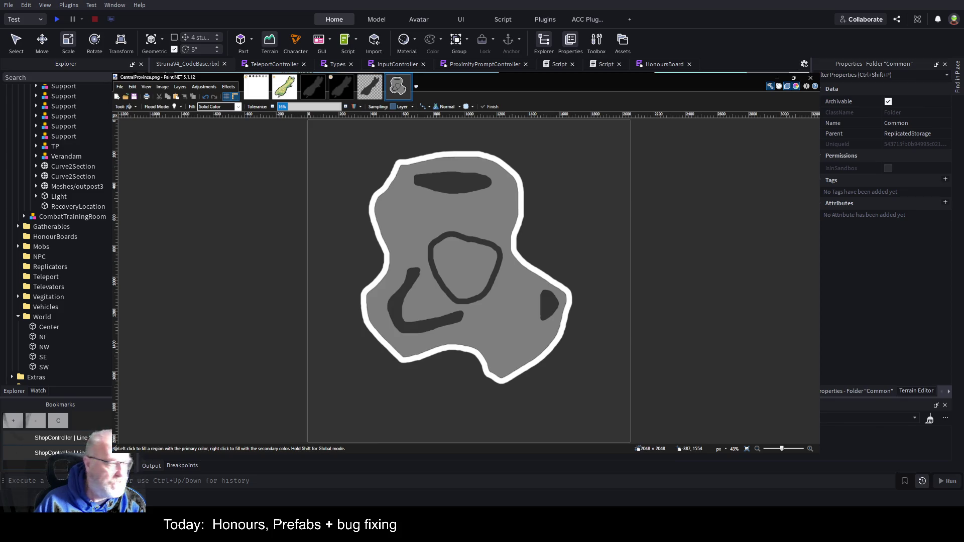
pyautogui.hotkey('alt', 'Tab')
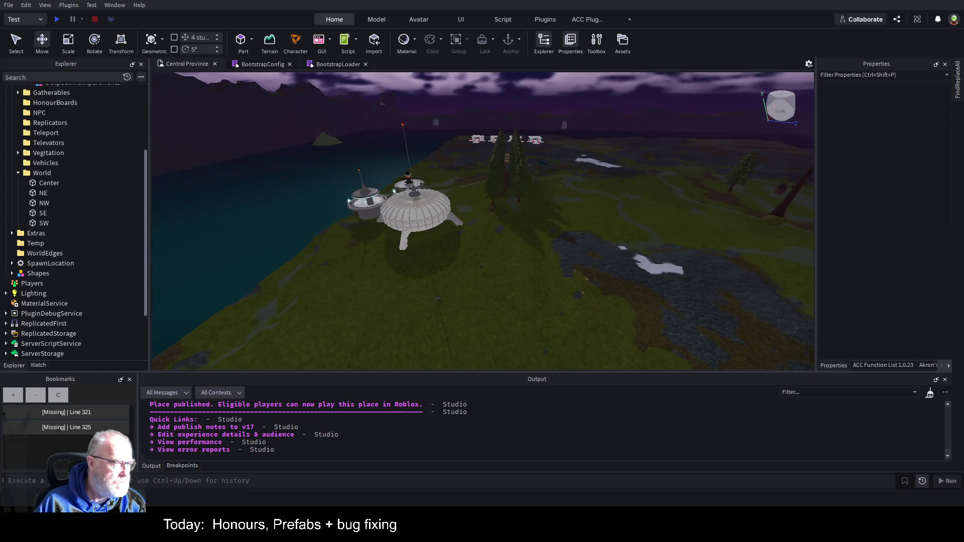
# Set Lighting's ClockTime to 12 for midday.
pyautogui.scroll(1, 482, 221)
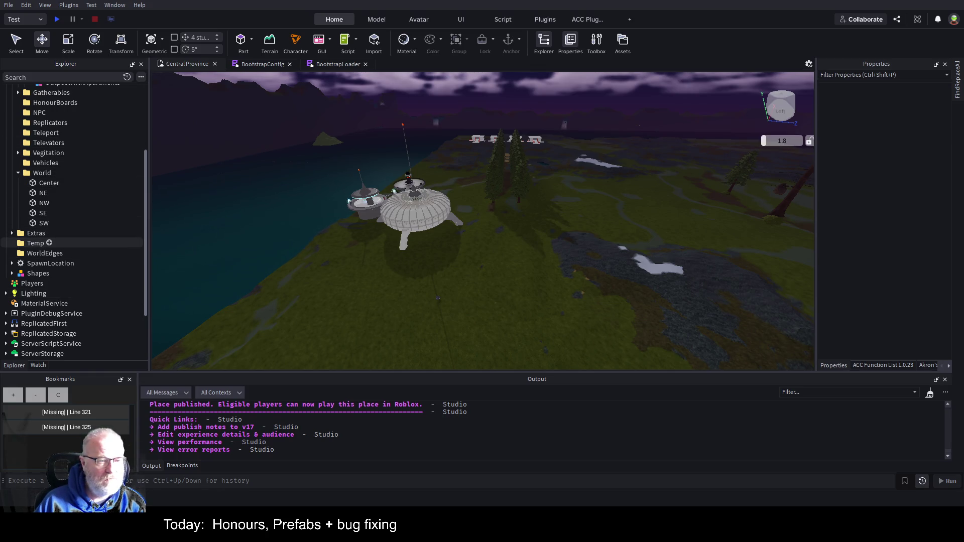
pyautogui.scroll(1, 51, 216)
pyautogui.scroll(5, 50, 215)
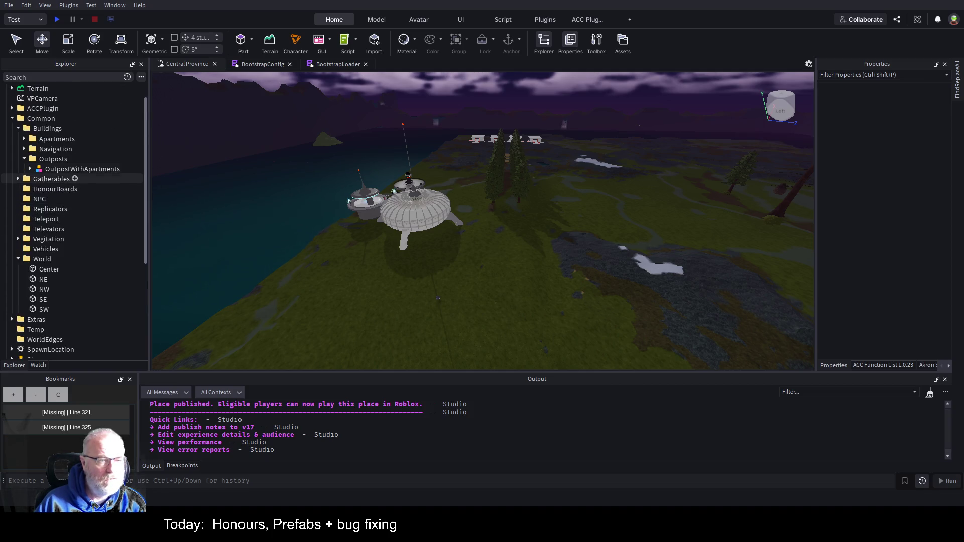
pyautogui.scroll(-5, 76, 201)
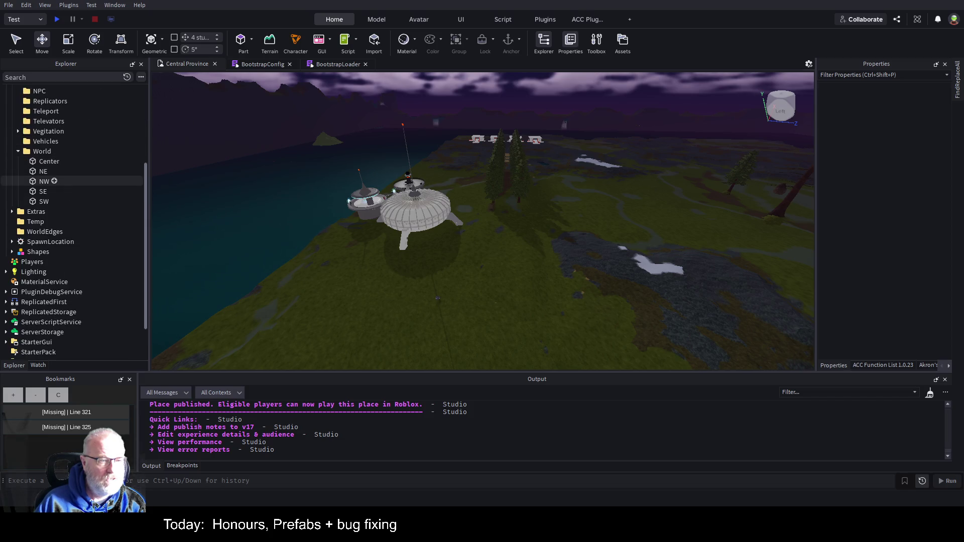
pyautogui.click(34, 271)
pyautogui.click(902, 258)
pyautogui.write('12')
pyautogui.press('Return')
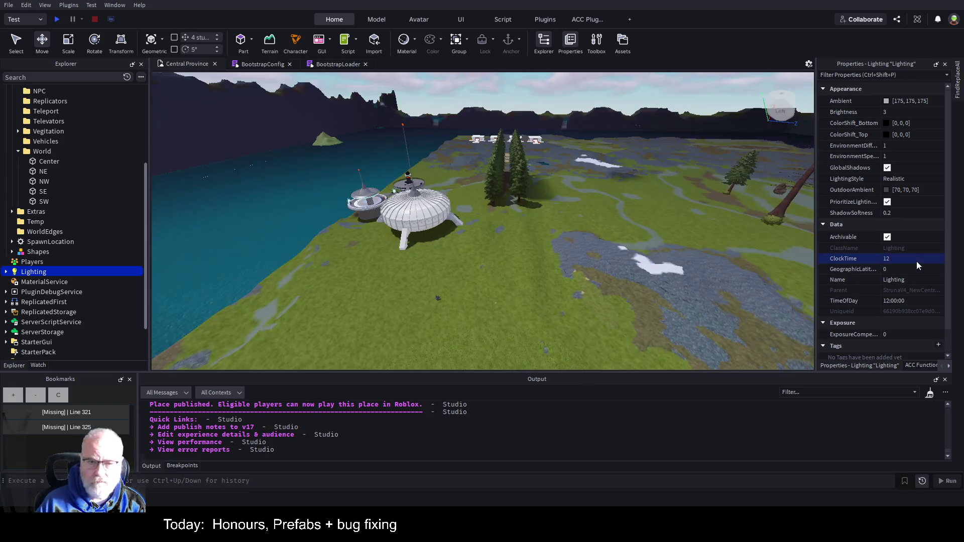
# Delete the ACCPlugin folder from the Explorer.
pyautogui.scroll(5, 598, 275)
pyautogui.scroll(-5, 555, 289)
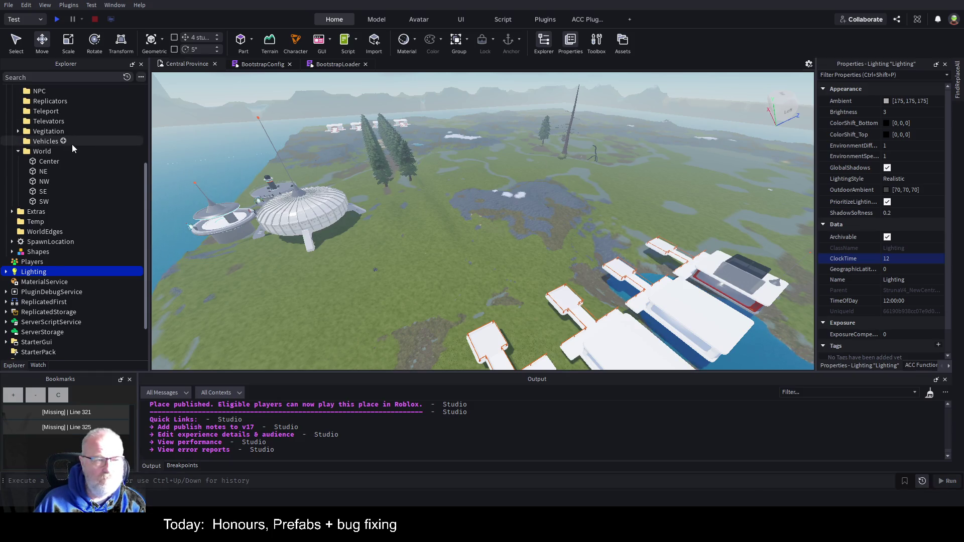
pyautogui.scroll(5, 71, 147)
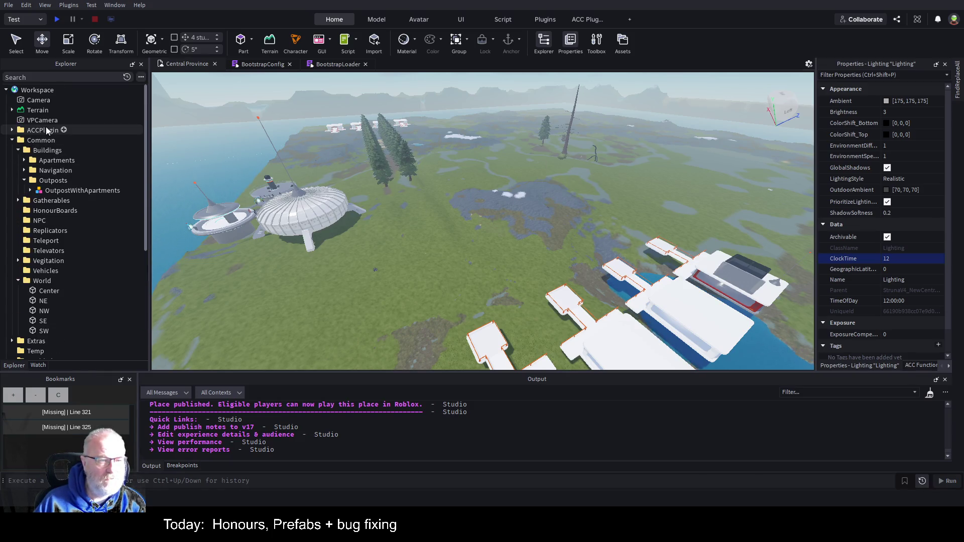
pyautogui.click(46, 130)
pyautogui.press('Delete')
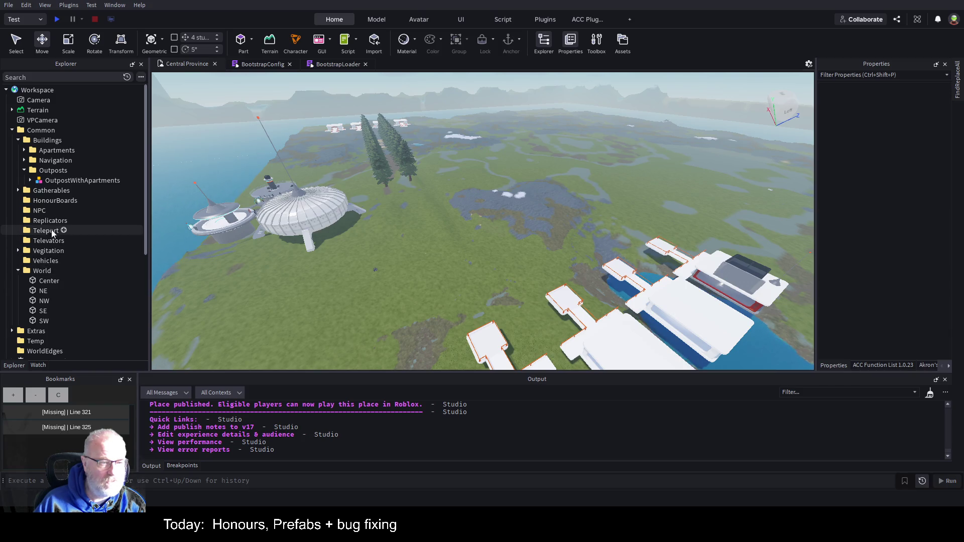
# Delete the tree Folder under Vegitation, then select Terrain.
pyautogui.click(373, 166)
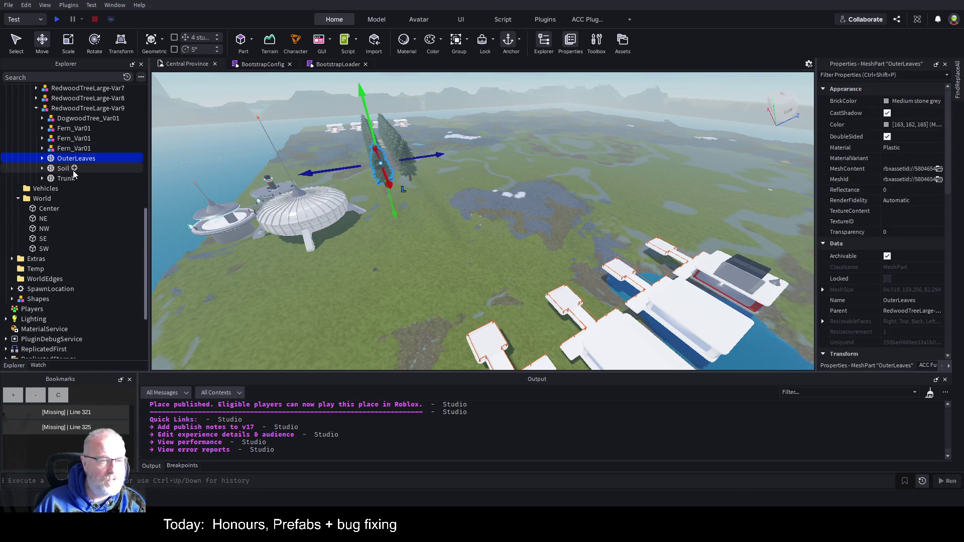
pyautogui.scroll(5, 73, 174)
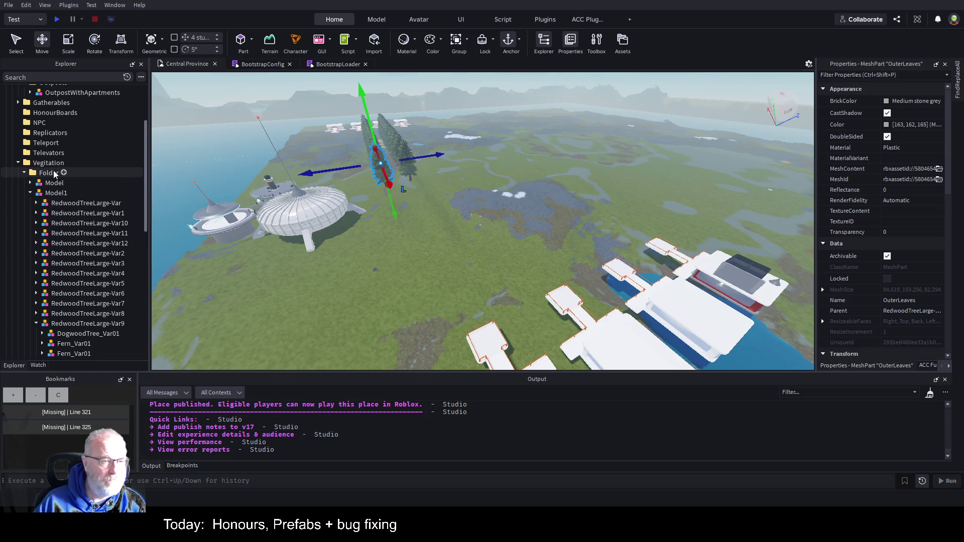
pyautogui.click(53, 174)
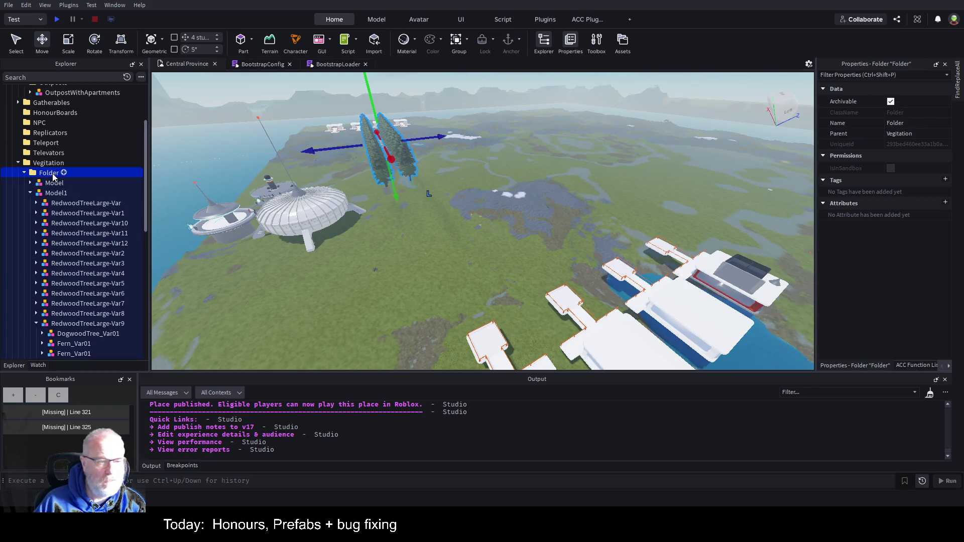
pyautogui.press('Delete')
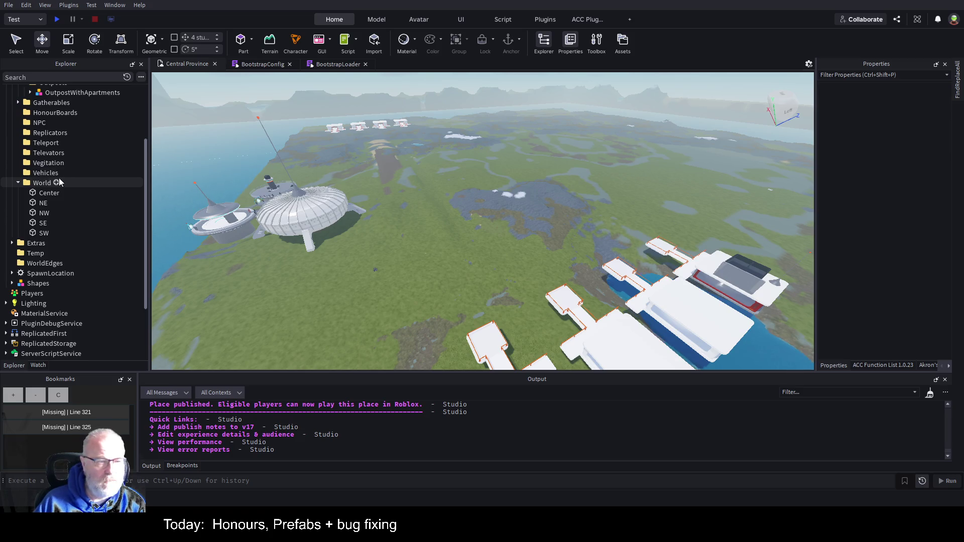
pyautogui.scroll(4, 55, 150)
pyautogui.click(37, 110)
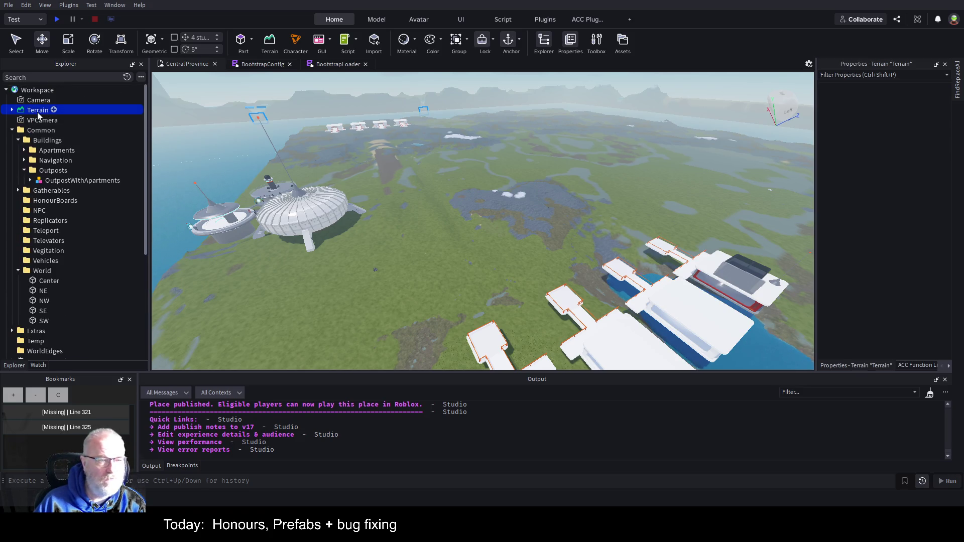
# Clear all existing terrain with the Terrain Editor's Clear All Terrain.
pyautogui.click(269, 43)
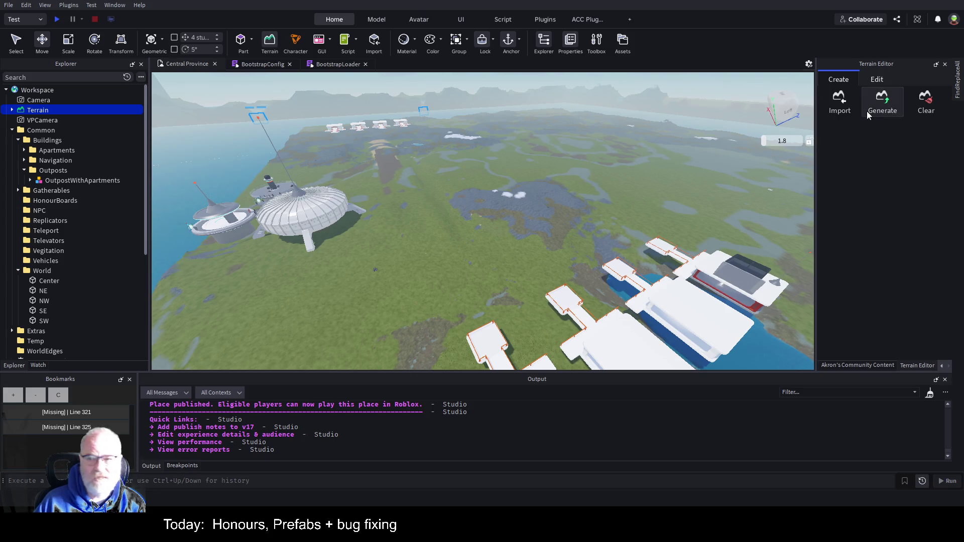
pyautogui.click(926, 103)
pyautogui.click(903, 147)
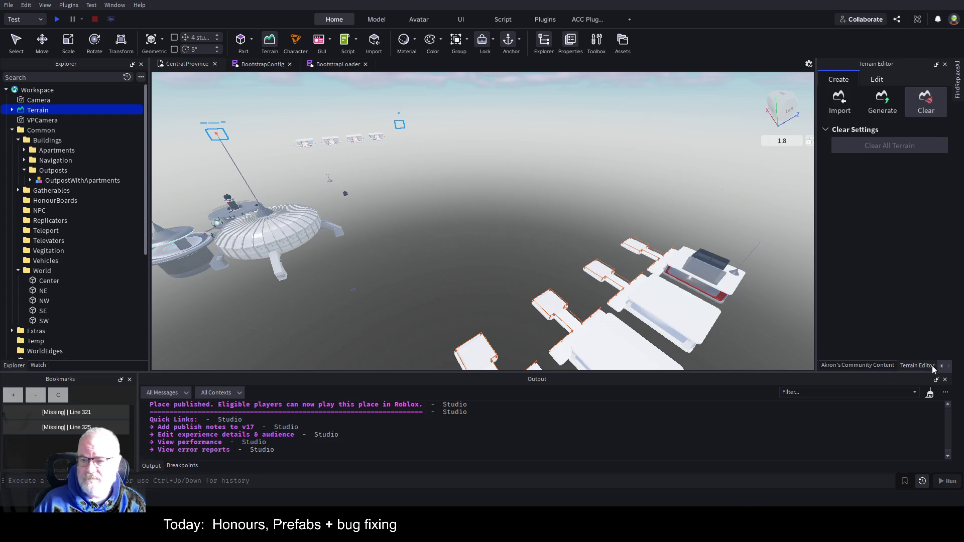
# On the Import tab, change the import Size X from 8000 to 2000 and start editing Size Z.
pyautogui.click(840, 100)
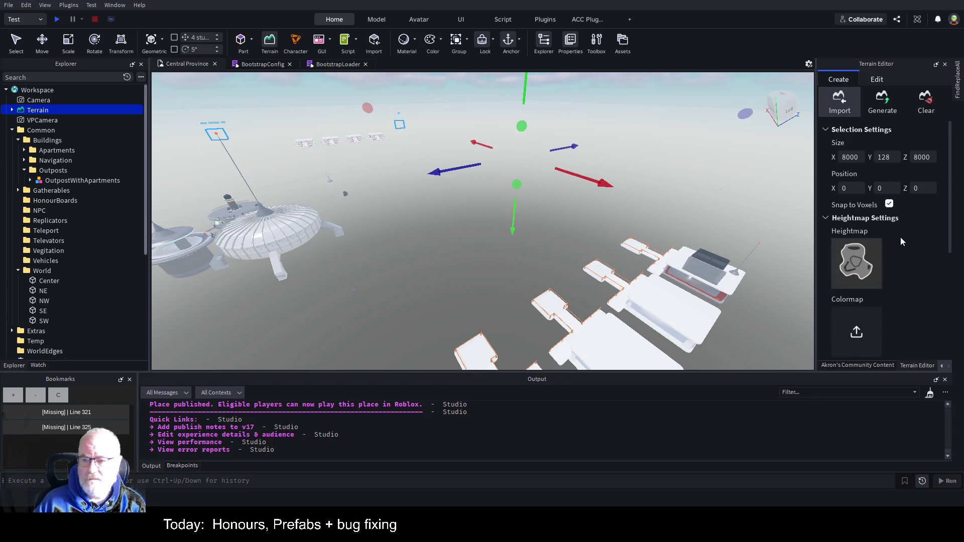
pyautogui.doubleClick(858, 157)
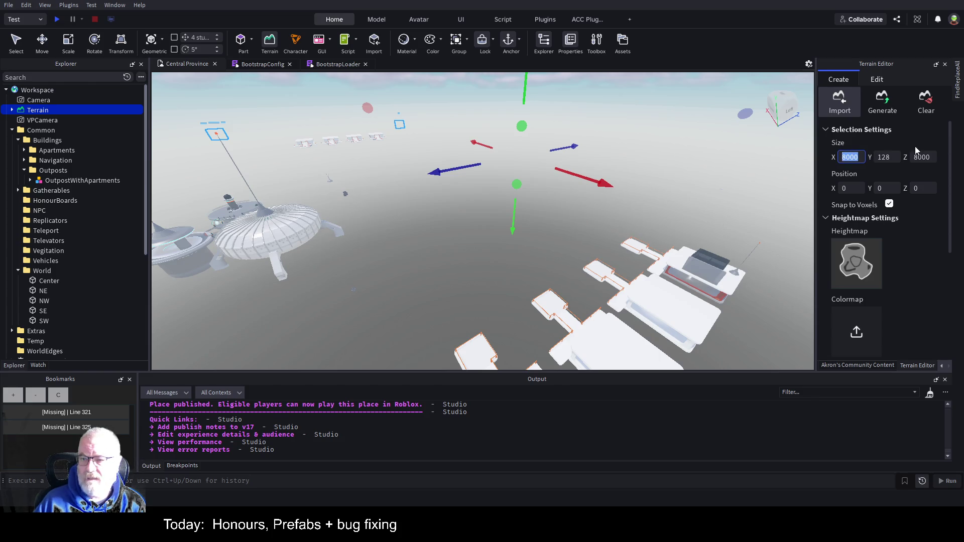
pyautogui.write('2000')
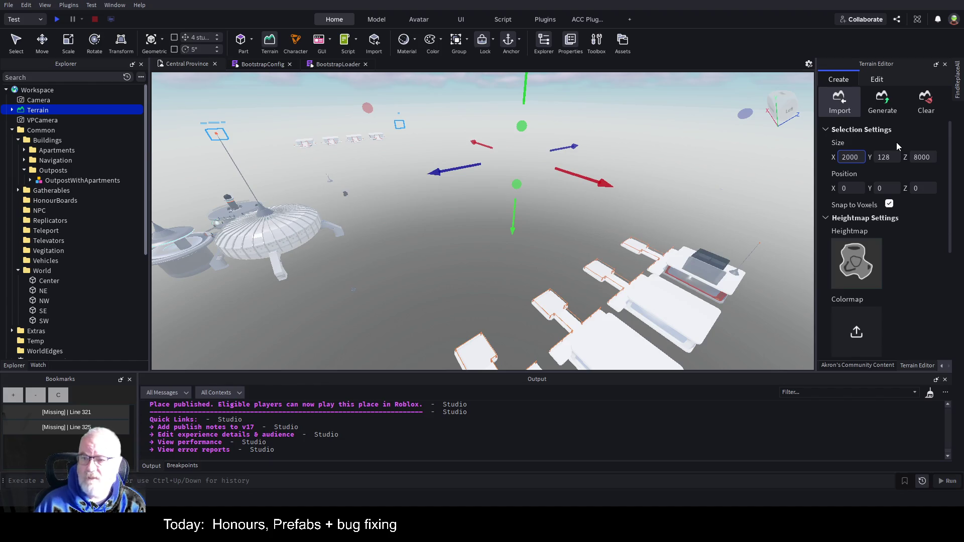
pyautogui.click(928, 160)
pyautogui.write('2000')
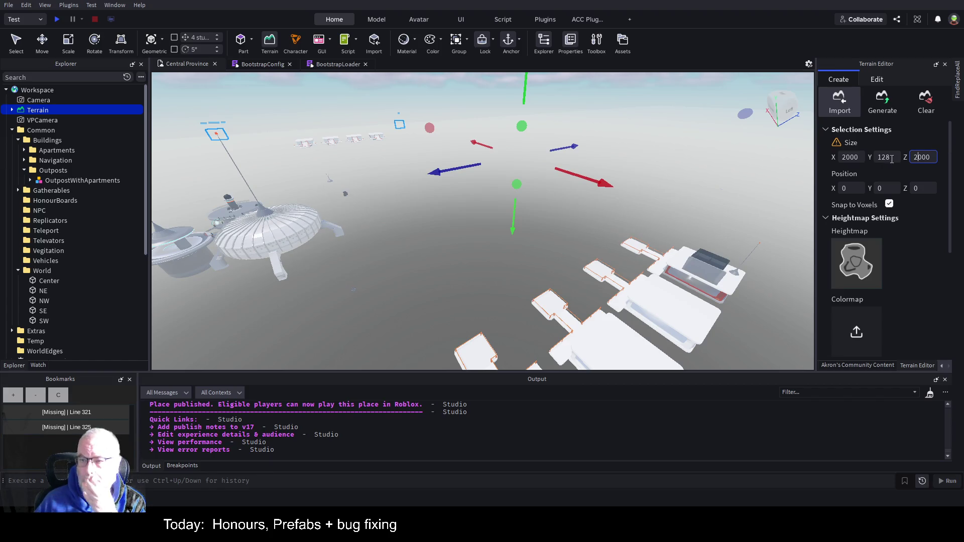
pyautogui.scroll(-5, 909, 271)
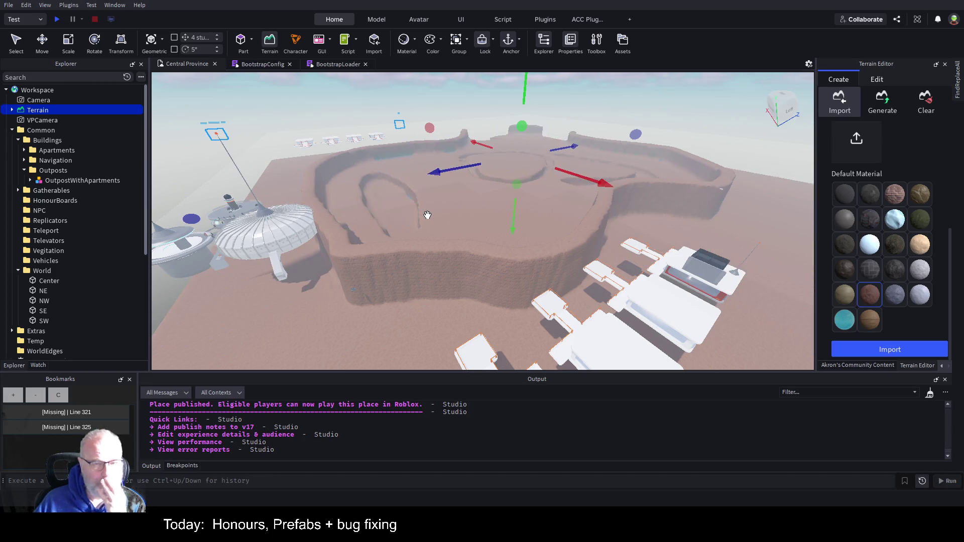
pyautogui.press('a')
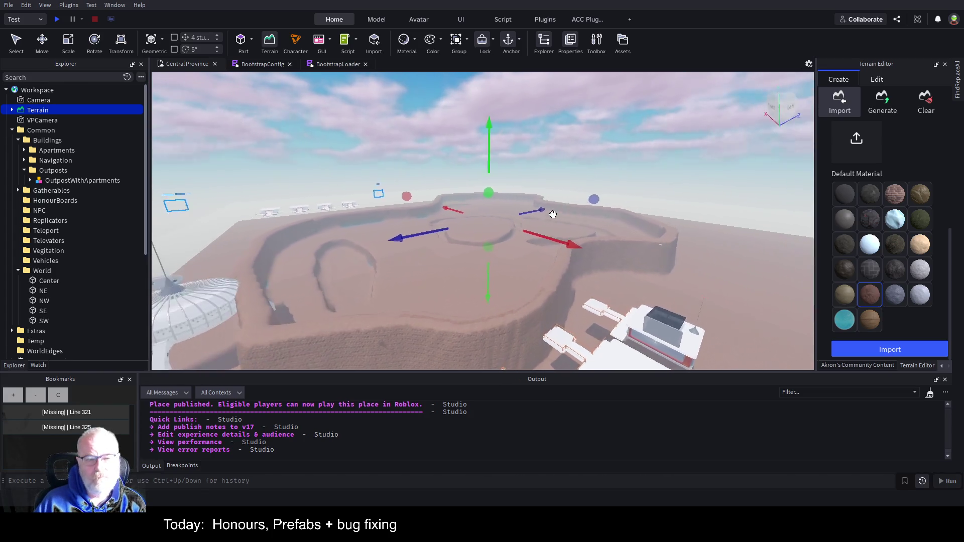
pyautogui.press('d')
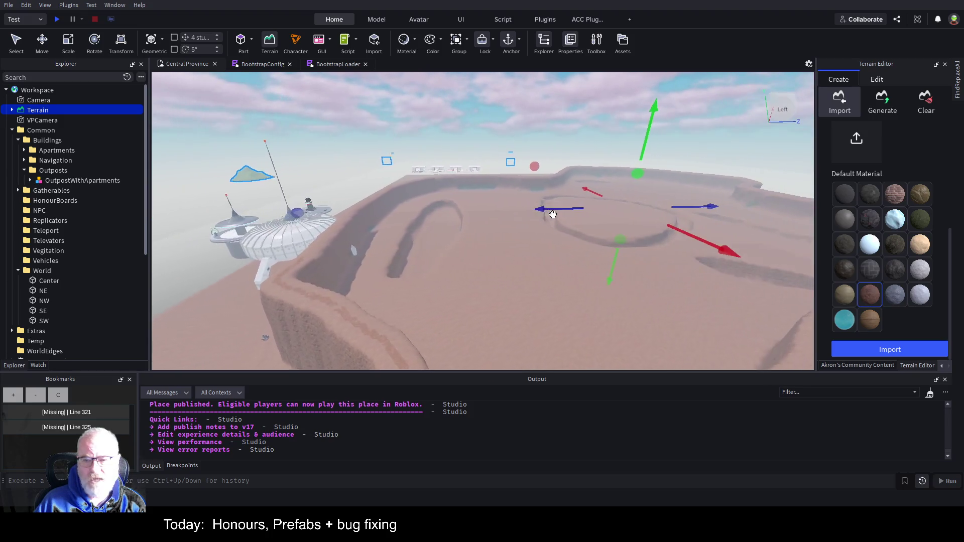
pyautogui.press('w')
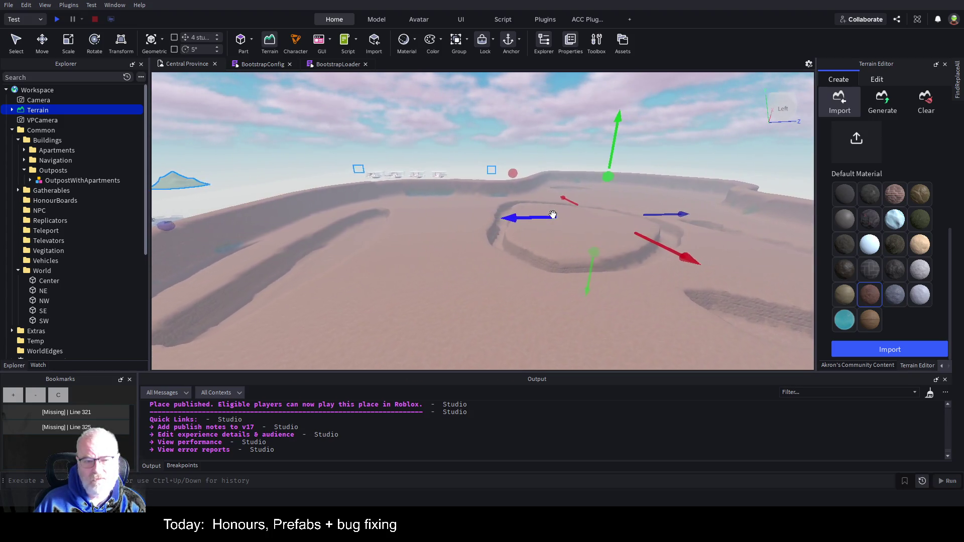
pyautogui.press('w')
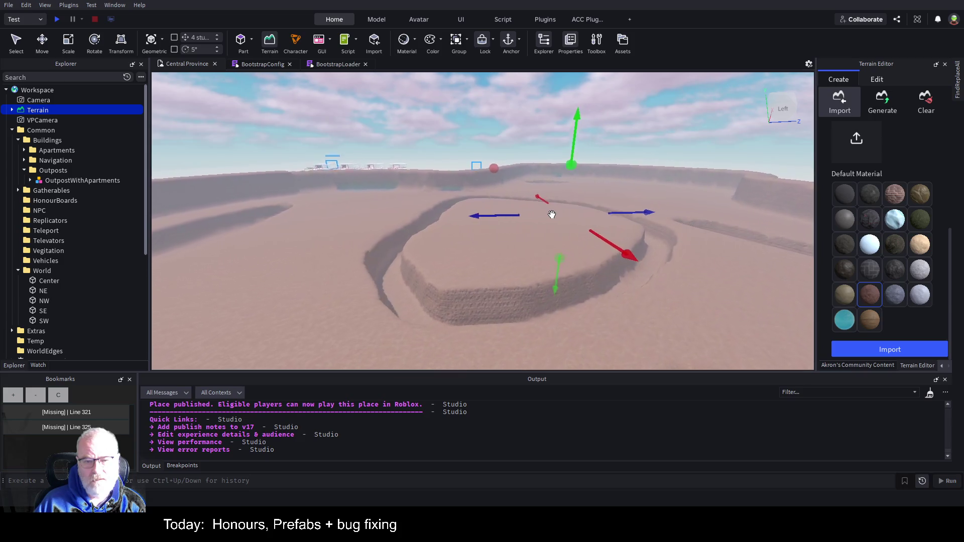
pyautogui.press('w')
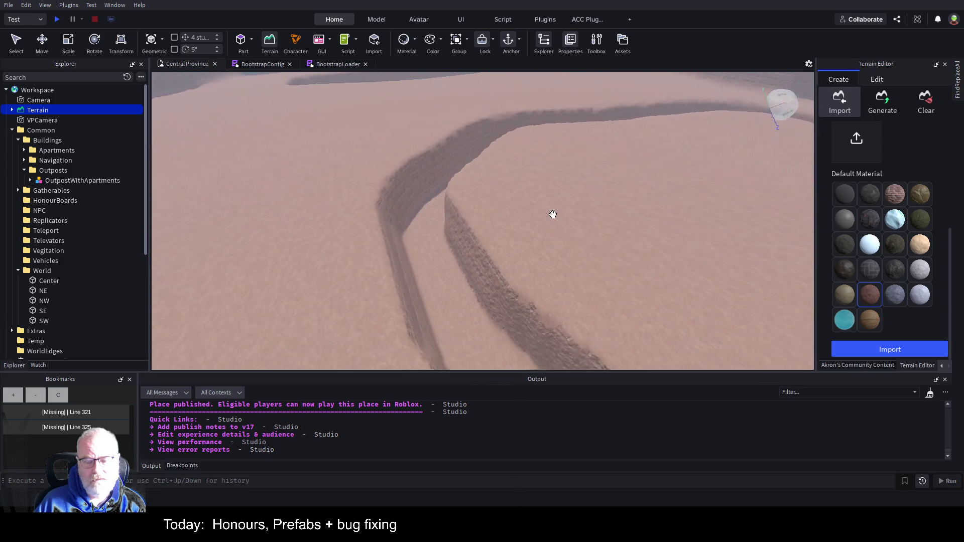
pyautogui.press('s')
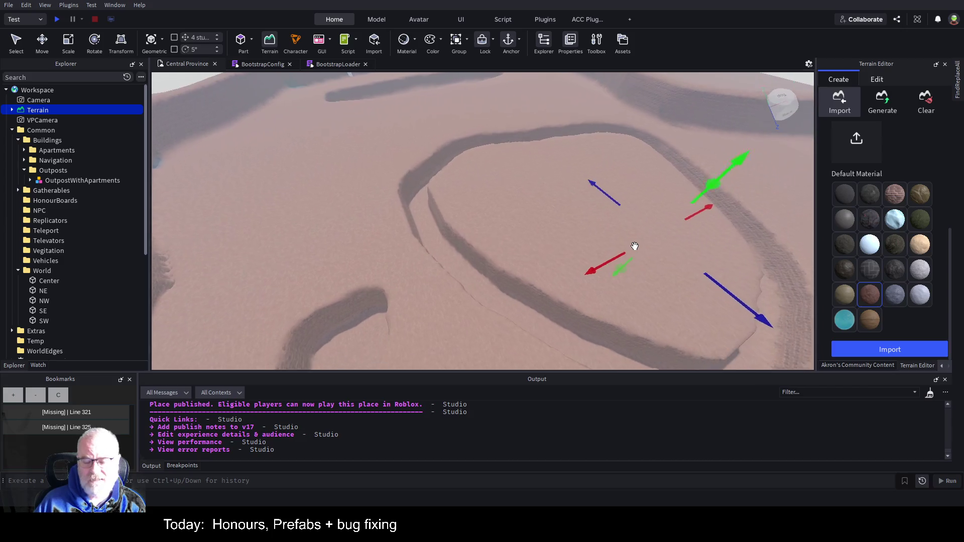
pyautogui.press('s')
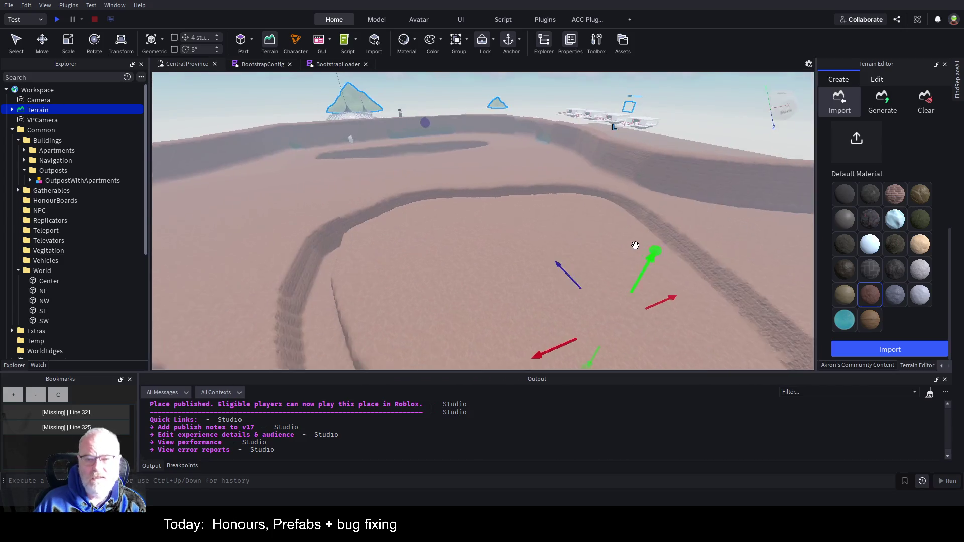
pyautogui.press('w')
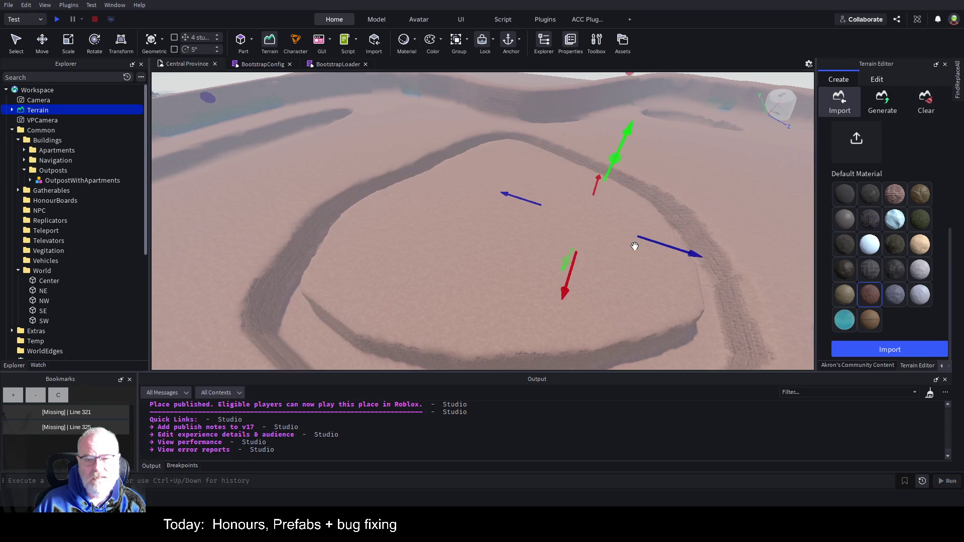
pyautogui.press('a')
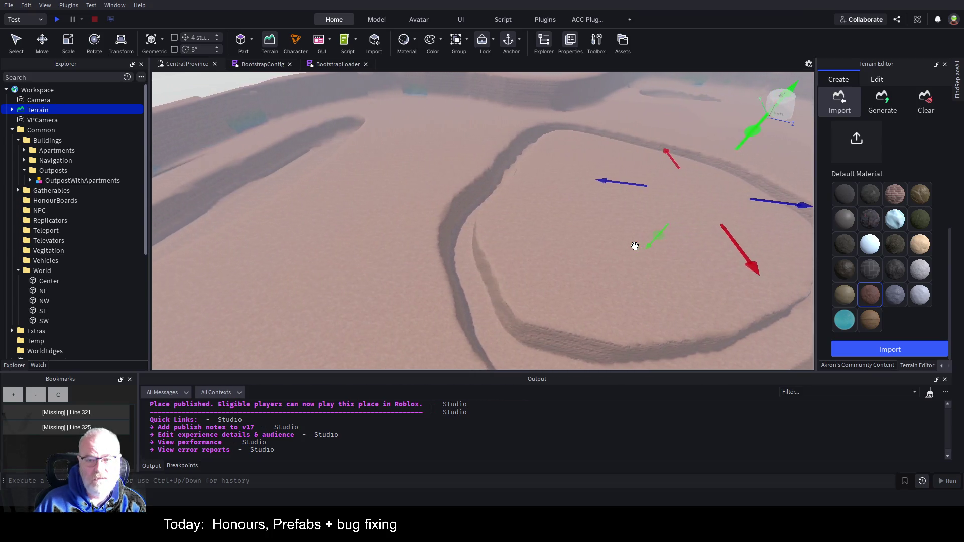
pyautogui.press('a')
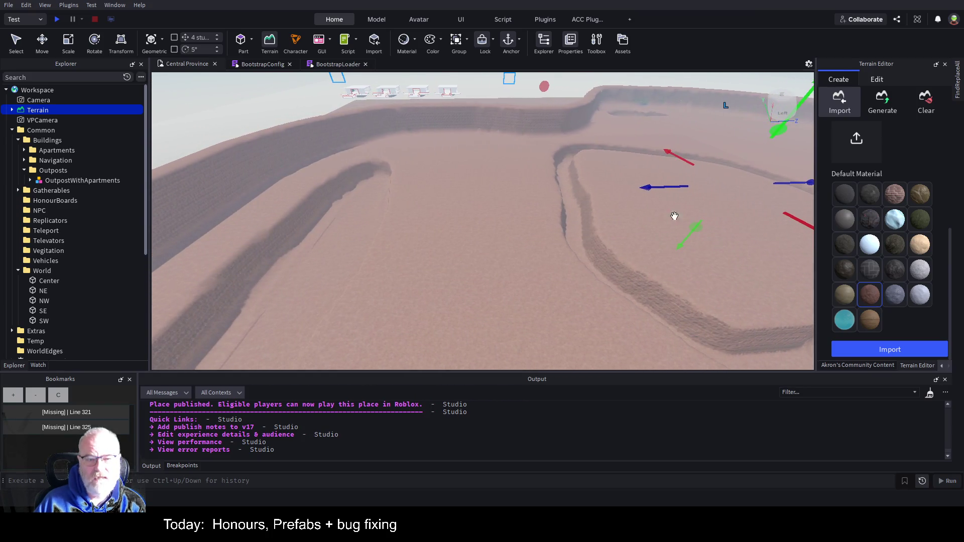
pyautogui.press('a')
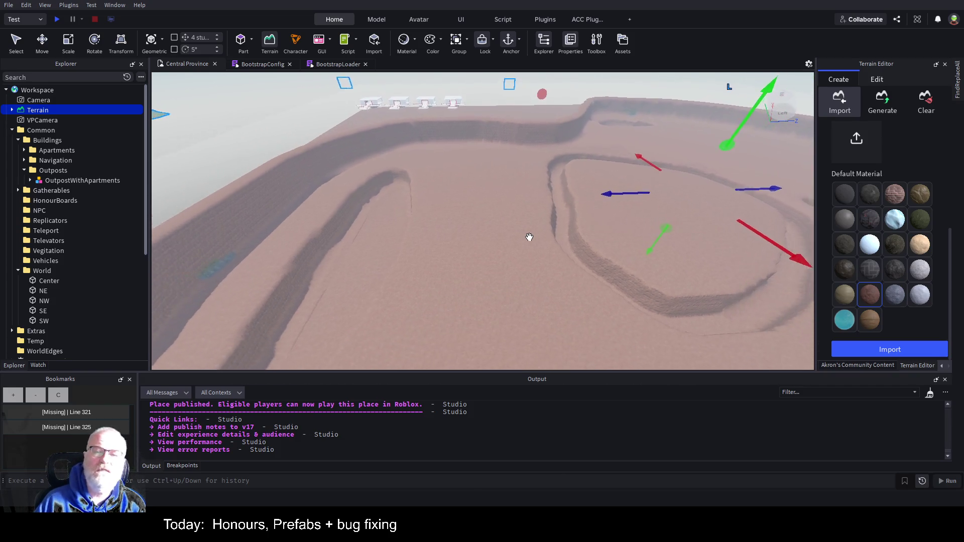
pyautogui.press('a')
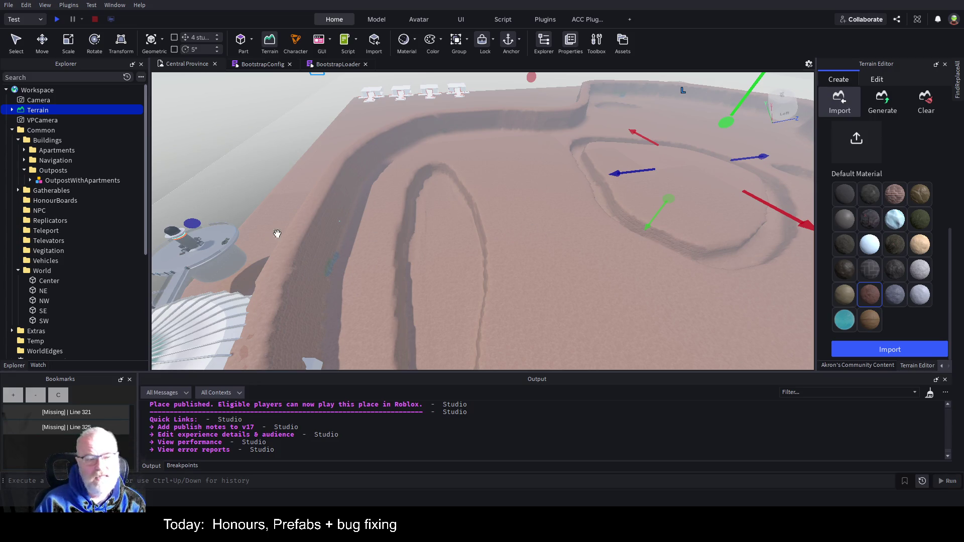
pyautogui.click(73, 181)
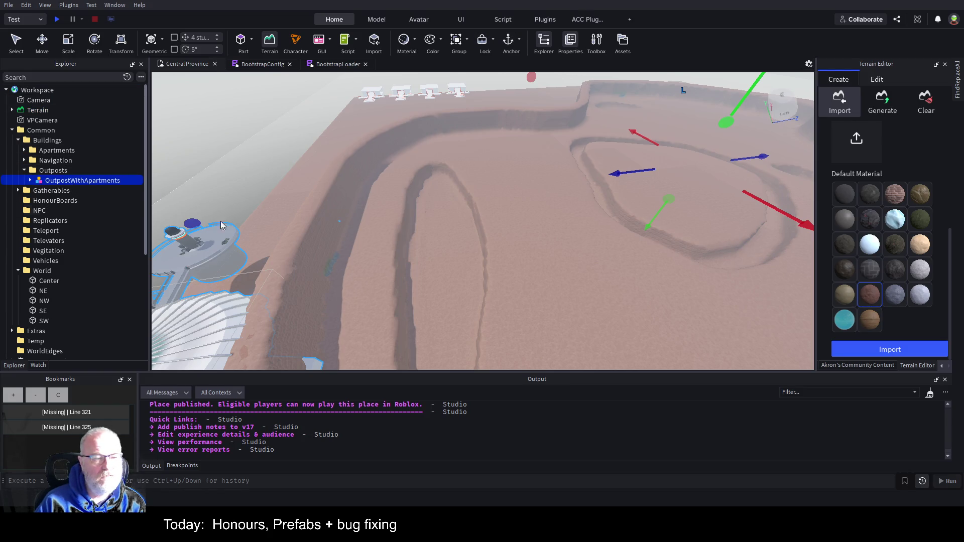
# Move the OutpostWithApartments model over the raised plateau with the Move tool.
pyautogui.hotkey('ctrl', '2')
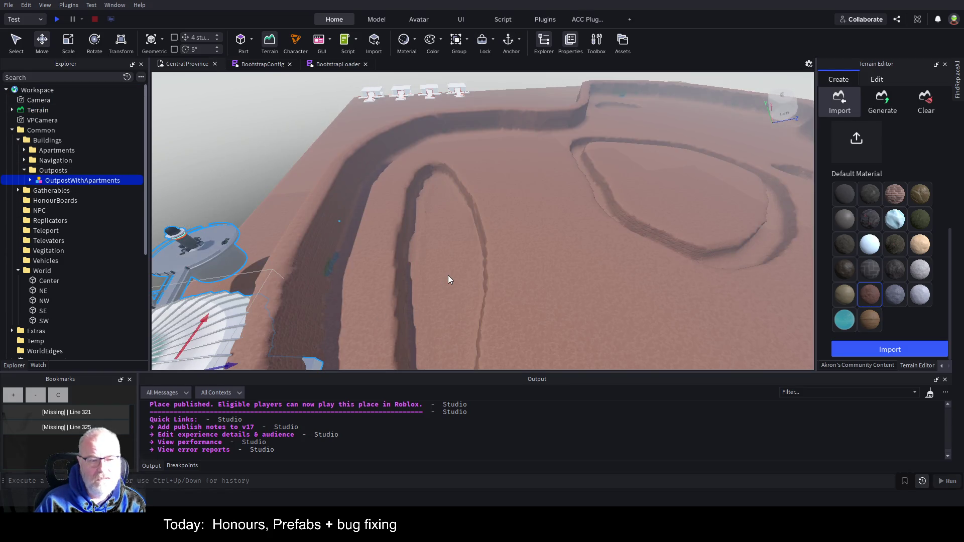
pyautogui.press('f')
pyautogui.moveTo(378, 220)
pyautogui.mouseDown()
pyautogui.moveTo(724, 291)
pyautogui.moveTo(744, 307)
pyautogui.mouseUp()
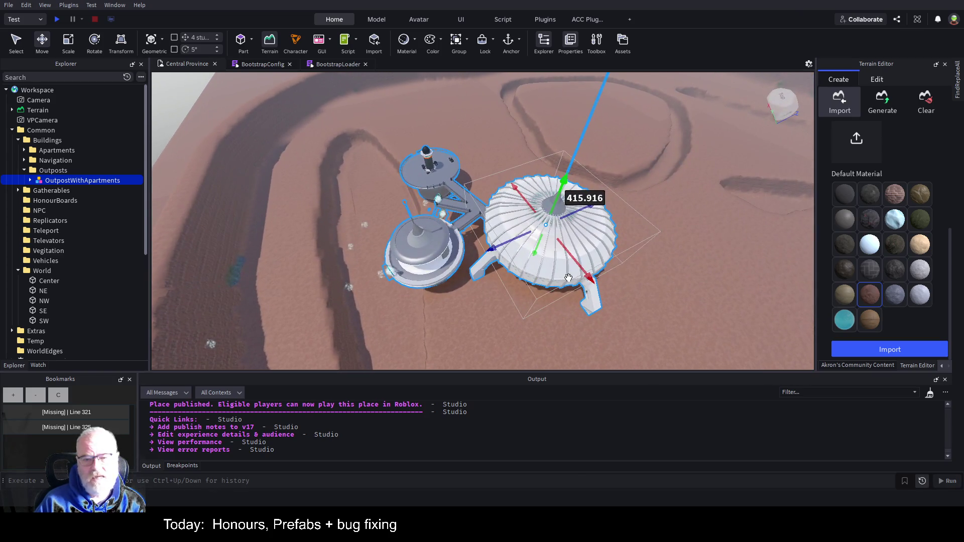
pyautogui.moveTo(491, 248)
pyautogui.mouseDown()
pyautogui.moveTo(603, 162)
pyautogui.moveTo(661, 136)
pyautogui.moveTo(675, 132)
pyautogui.moveTo(675, 149)
pyautogui.moveTo(724, 150)
pyautogui.moveTo(668, 140)
pyautogui.moveTo(695, 137)
pyautogui.mouseUp()
pyautogui.press('f')
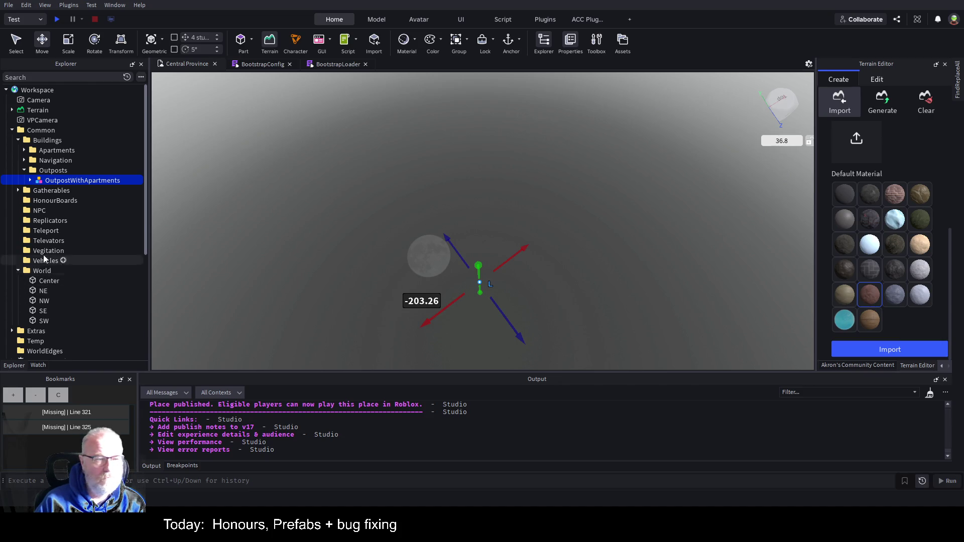
# Lower Replicator001 and then the whole outpost model down onto the terrain.
pyautogui.click(31, 181)
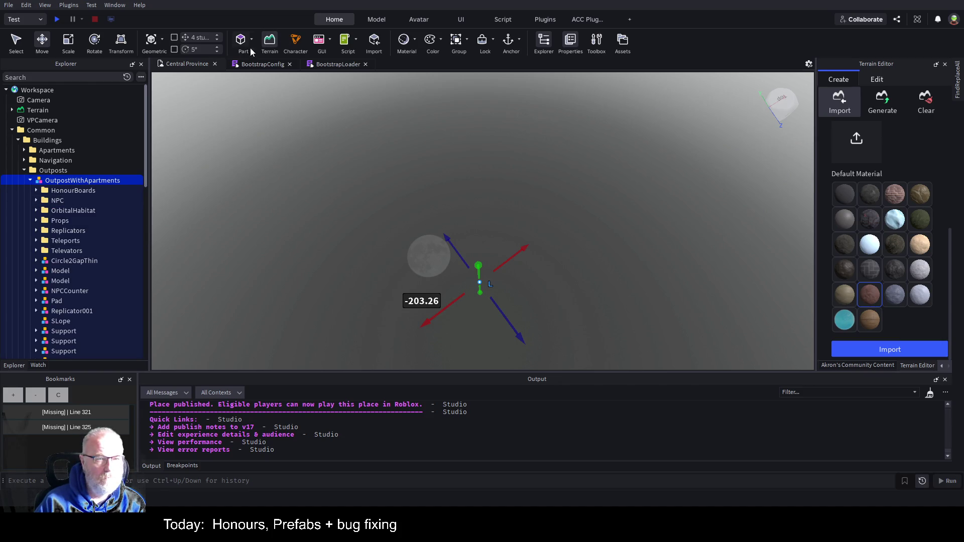
pyautogui.click(270, 42)
pyautogui.click(72, 311)
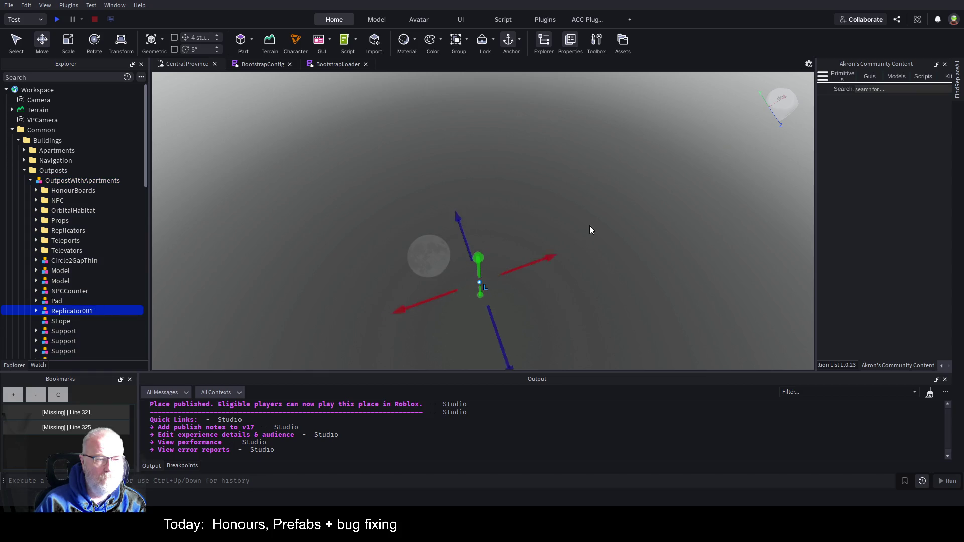
pyautogui.press('f')
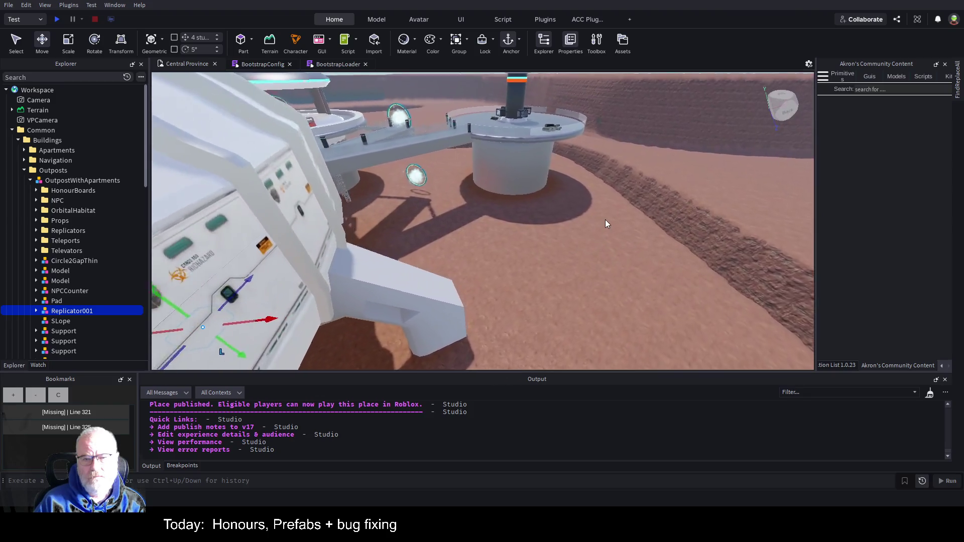
pyautogui.scroll(5, 605, 219)
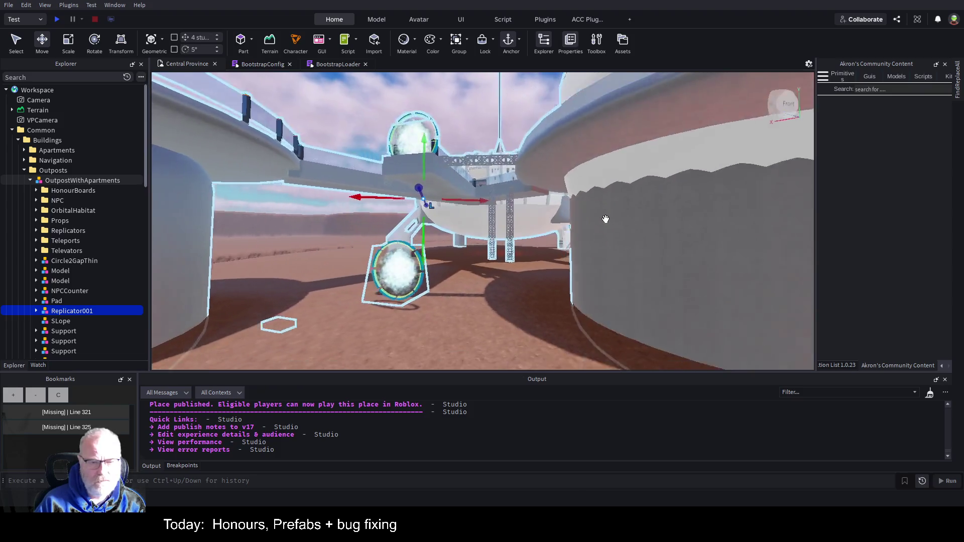
pyautogui.moveTo(432, 150); pyautogui.dragTo(442, 161)
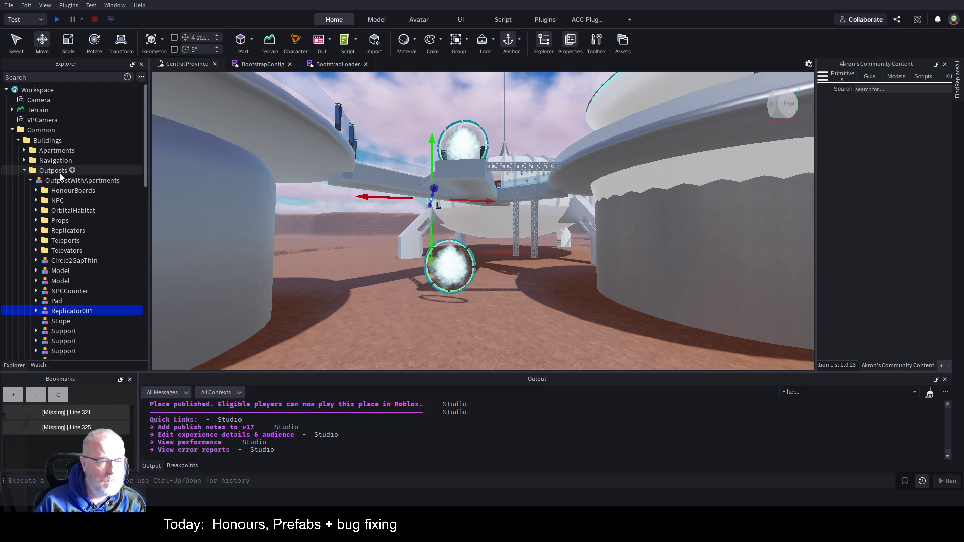
pyautogui.click(62, 182)
pyautogui.moveTo(504, 148); pyautogui.dragTo(509, 150)
pyautogui.moveTo(537, 211); pyautogui.dragTo(554, 200)
# Select Terrain and open the Terrain Editor on its Edit tab.
pyautogui.press('f')
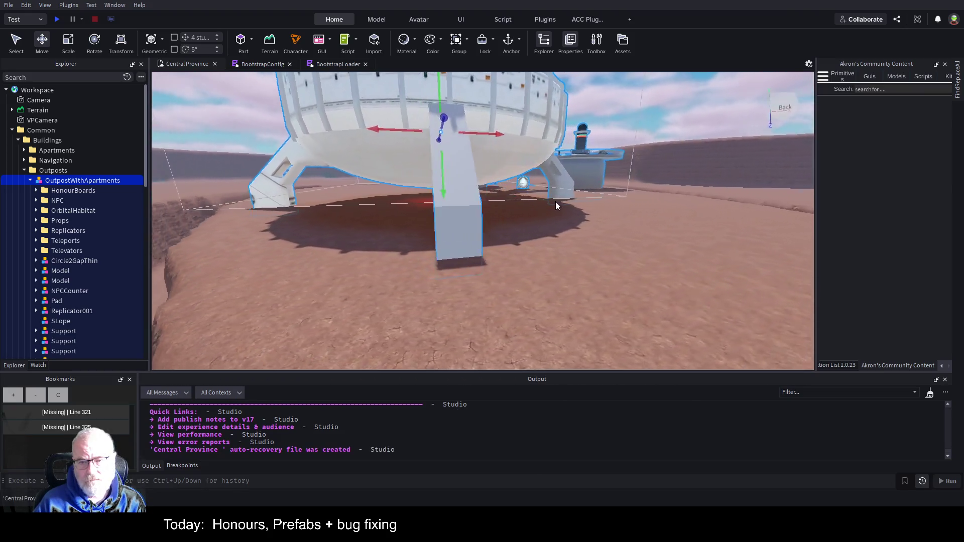
pyautogui.scroll(-3, 563, 203)
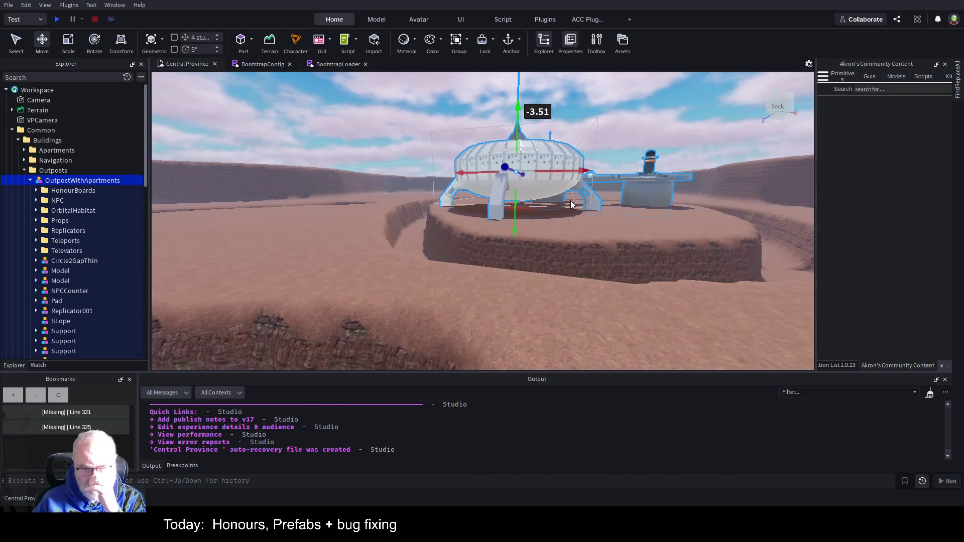
pyautogui.moveTo(559, 207)
pyautogui.mouseDown()
pyautogui.moveTo(597, 201)
pyautogui.moveTo(423, 230)
pyautogui.moveTo(498, 217)
pyautogui.mouseUp()
pyautogui.press('f')
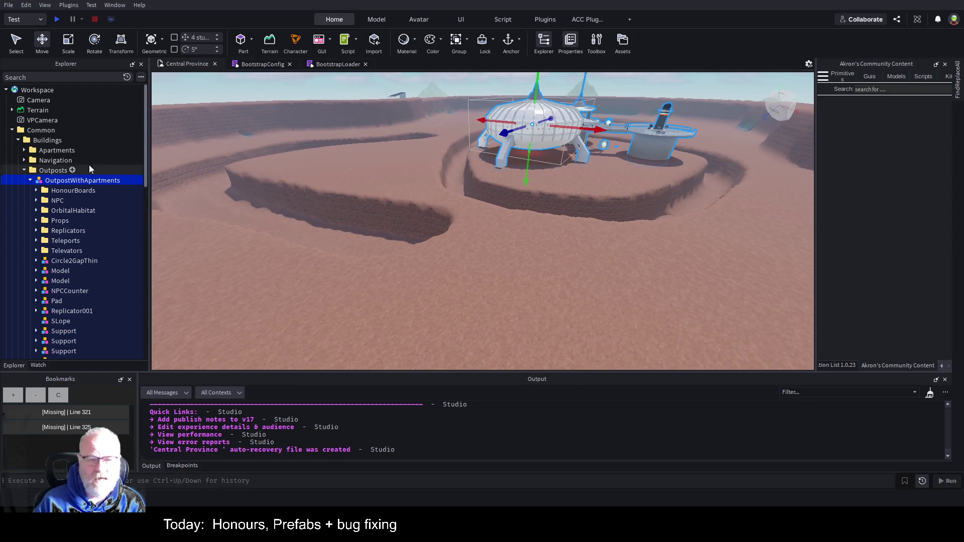
pyautogui.click(44, 110)
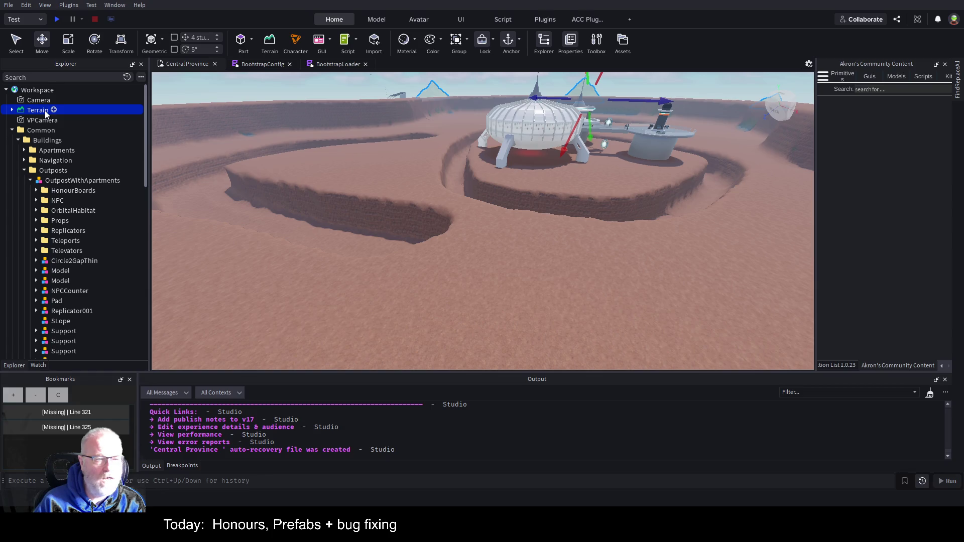
pyautogui.click(271, 44)
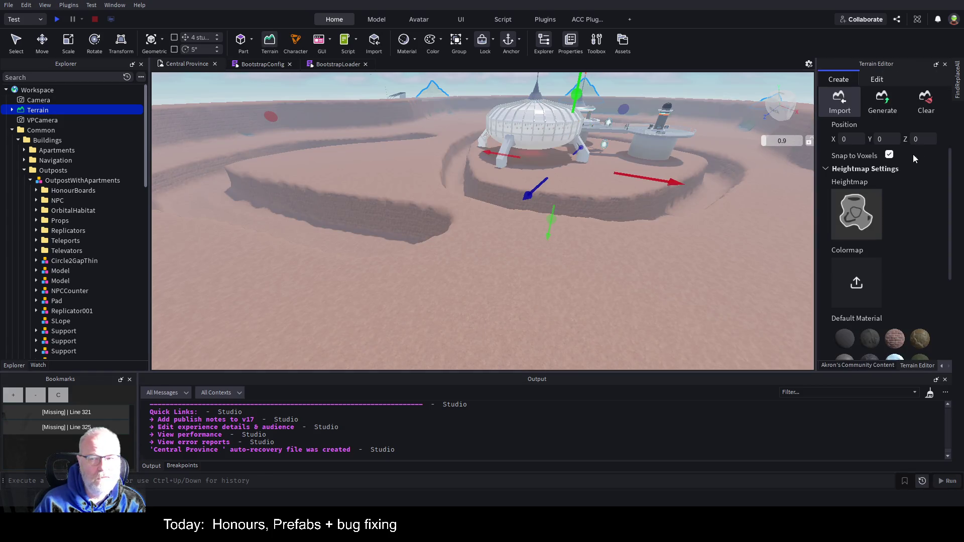
pyautogui.click(879, 81)
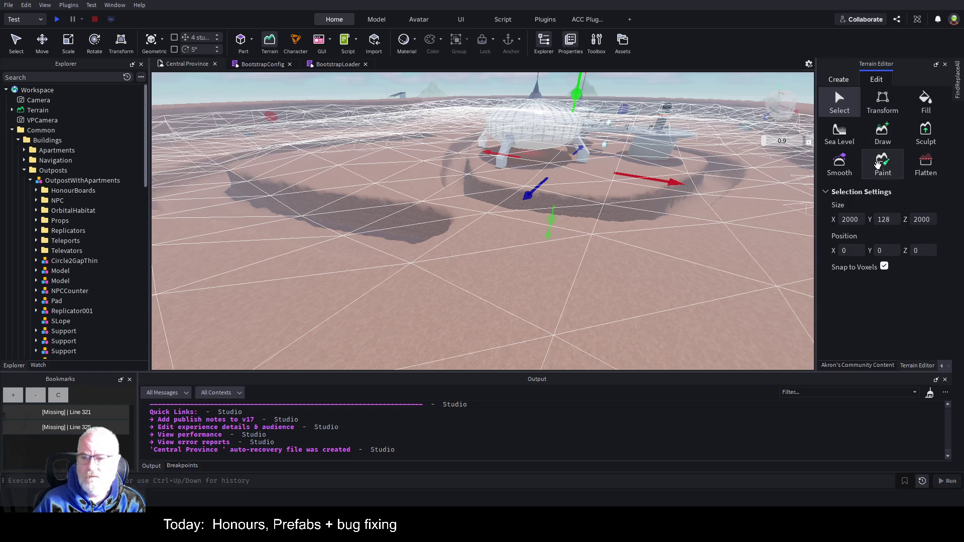
# Choose Sea Level and drag the 4000×4×4000 region's height to Y -6.
pyautogui.click(844, 140)
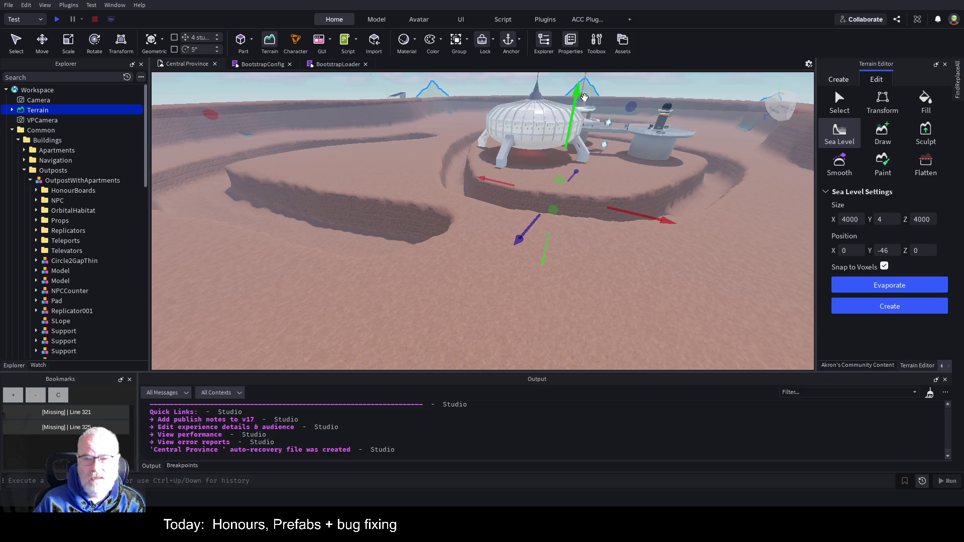
pyautogui.moveTo(575, 96)
pyautogui.mouseDown()
pyautogui.moveTo(565, 271)
pyautogui.moveTo(590, 170)
pyautogui.moveTo(566, 198)
pyautogui.moveTo(575, 194)
pyautogui.mouseUp()
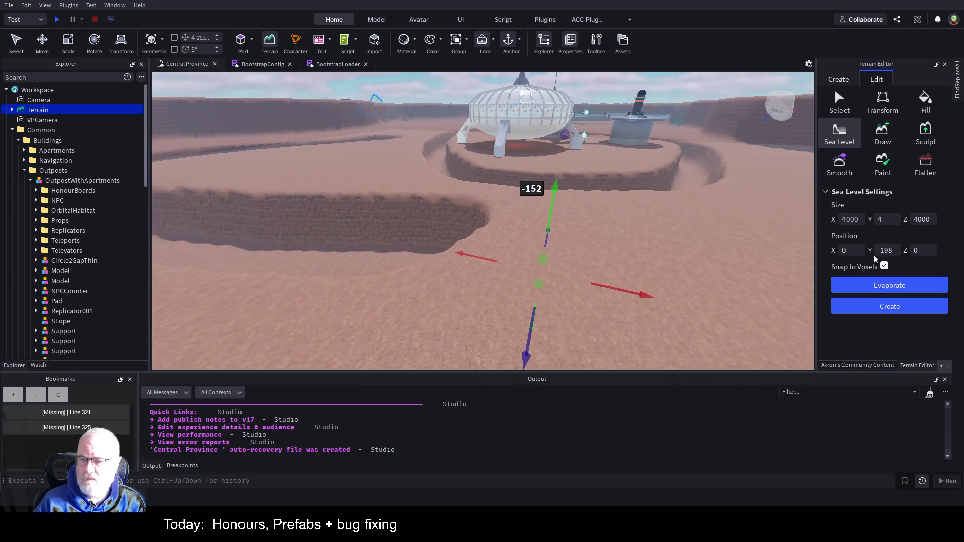
pyautogui.moveTo(634, 237)
pyautogui.mouseDown()
pyautogui.moveTo(637, 222)
pyautogui.moveTo(594, 226)
pyautogui.moveTo(623, 316)
pyautogui.moveTo(648, 163)
pyautogui.moveTo(686, 45)
pyautogui.mouseUp()
pyautogui.moveTo(614, 248)
pyautogui.mouseDown()
pyautogui.moveTo(595, 244)
pyautogui.moveTo(626, 214)
pyautogui.moveTo(628, 229)
pyautogui.mouseUp()
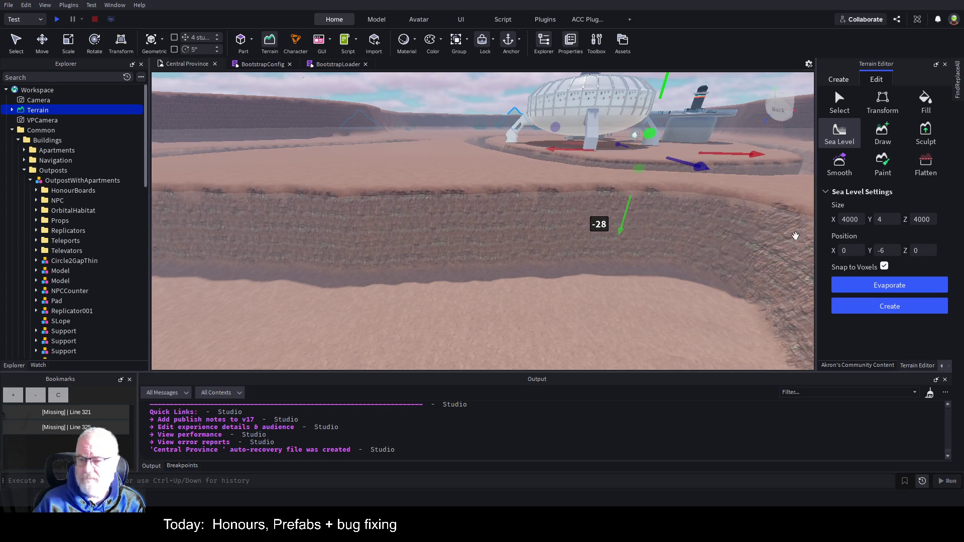
# Create sea-level water in the channels and fly around the outpost to inspect the moat.
pyautogui.click(893, 308)
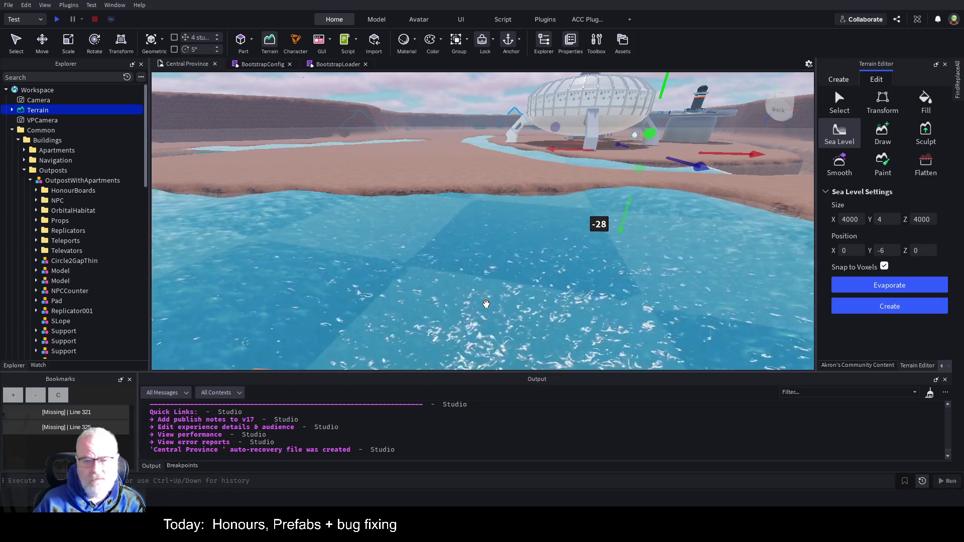
pyautogui.press('w')
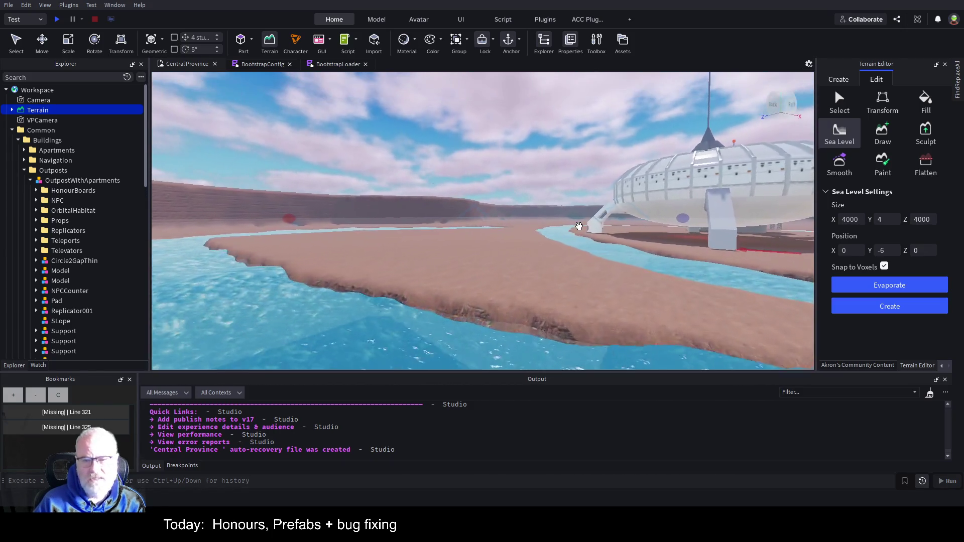
pyautogui.press('w')
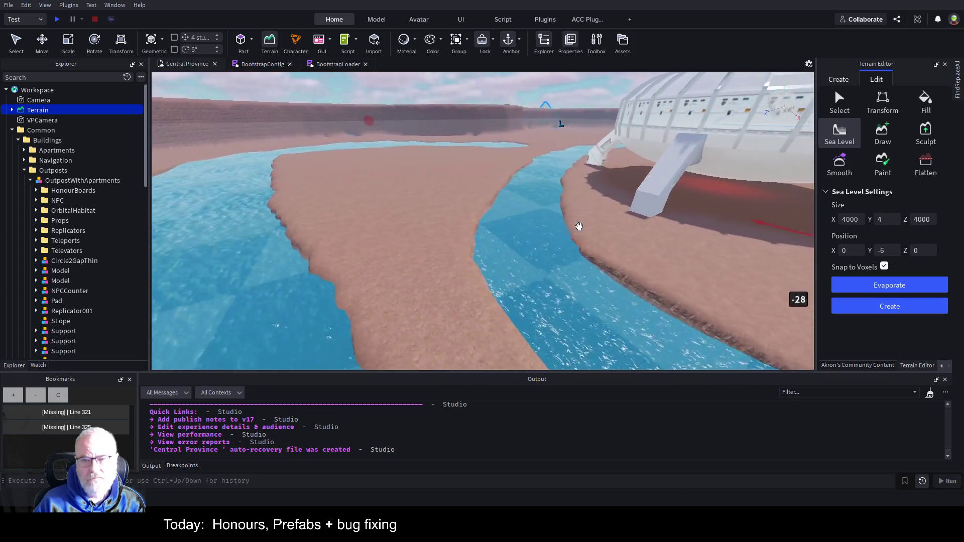
pyautogui.press('s')
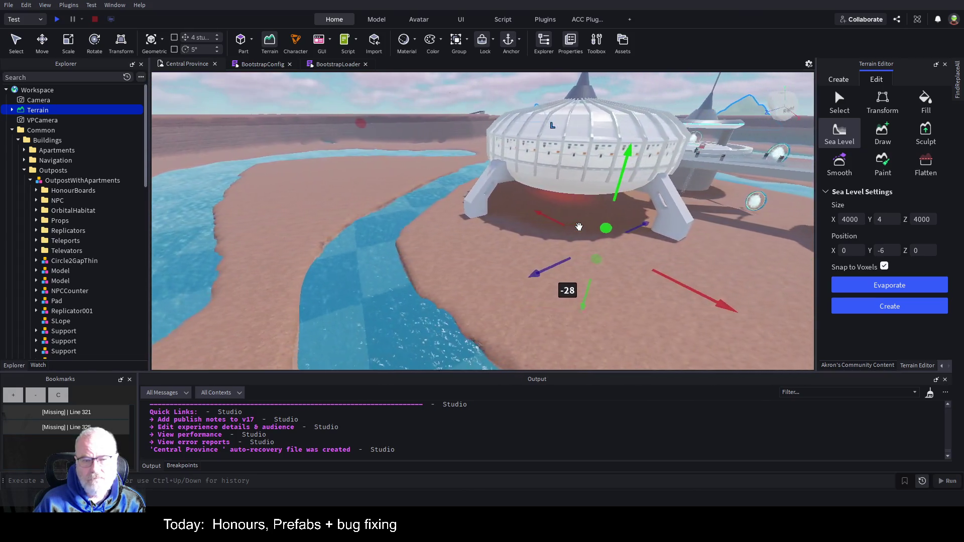
pyautogui.press('s')
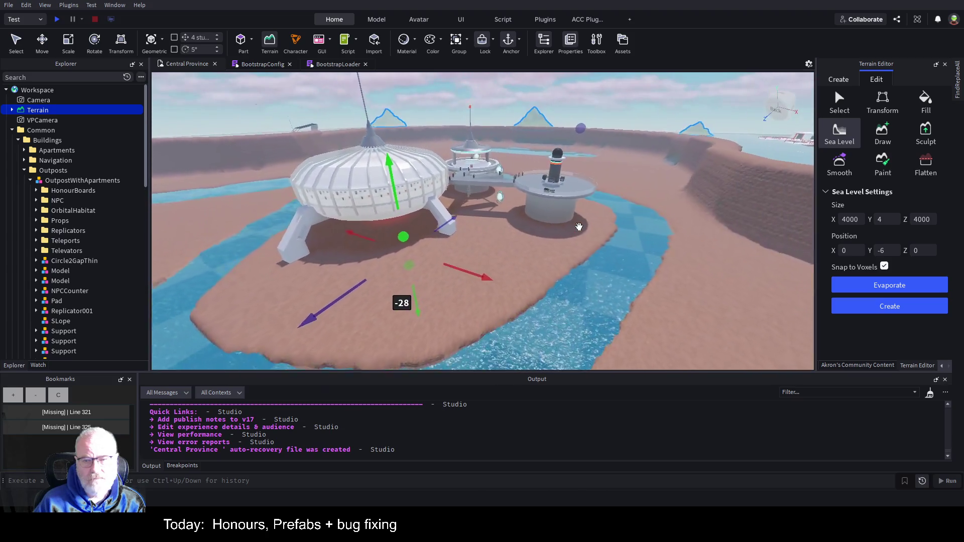
pyautogui.press('s')
pyautogui.press('a')
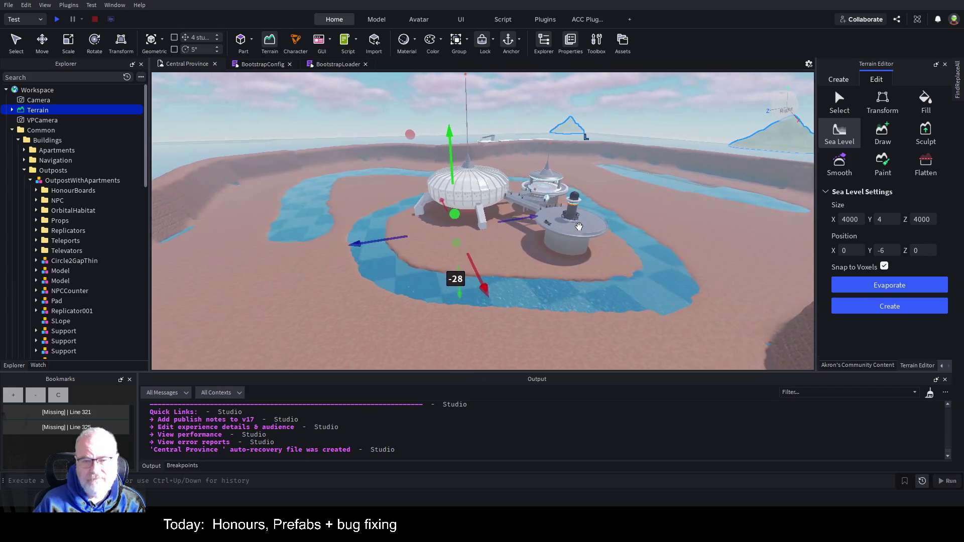
pyautogui.press('d')
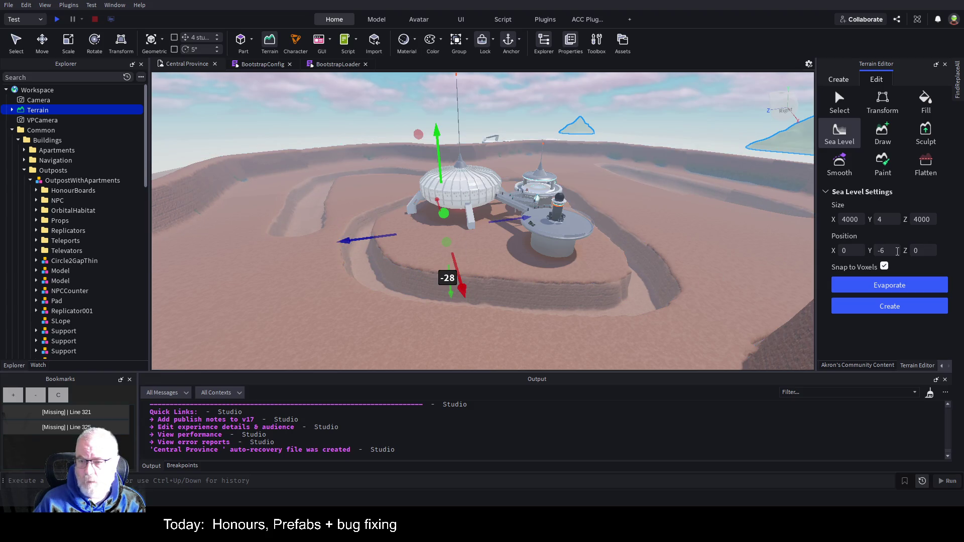
pyautogui.write('-15')
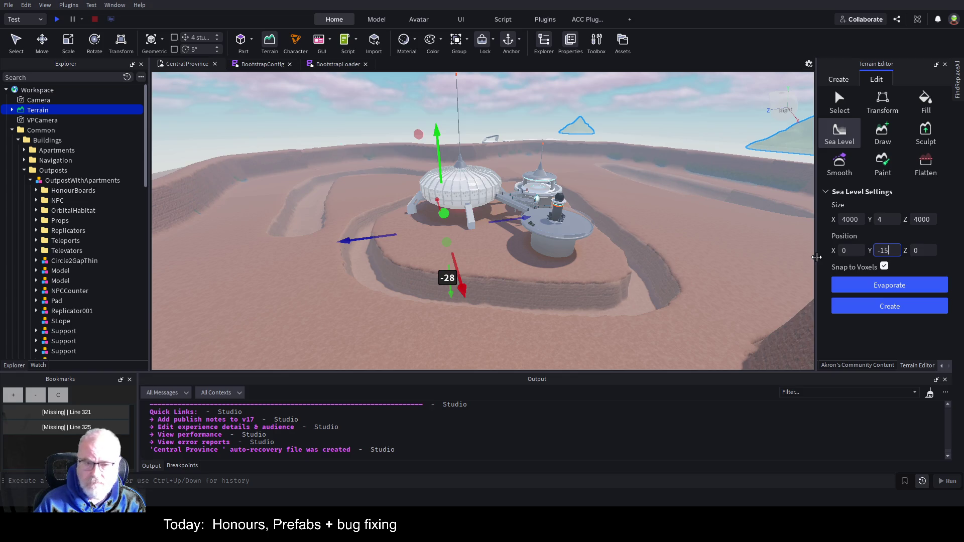
pyautogui.click(853, 308)
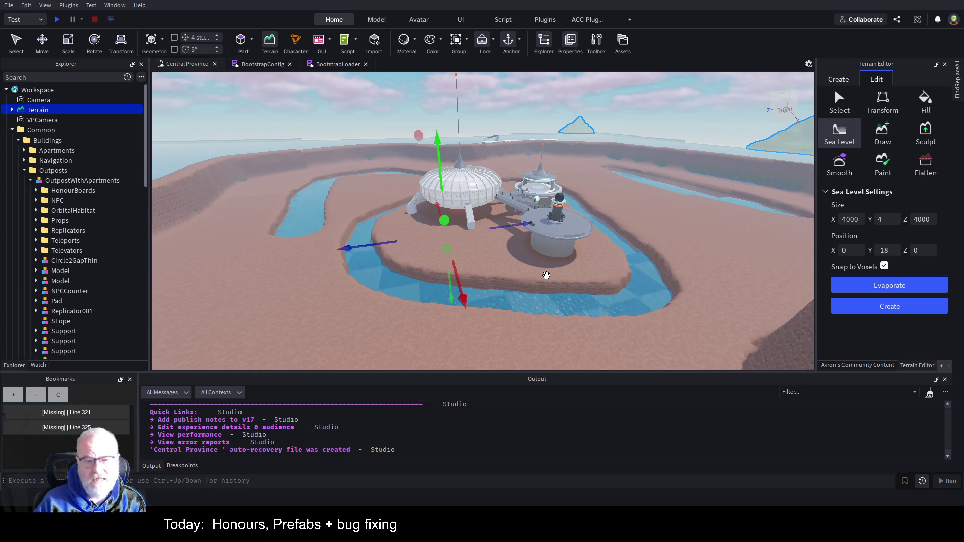
pyautogui.scroll(5, 546, 276)
pyautogui.scroll(5, 546, 276)
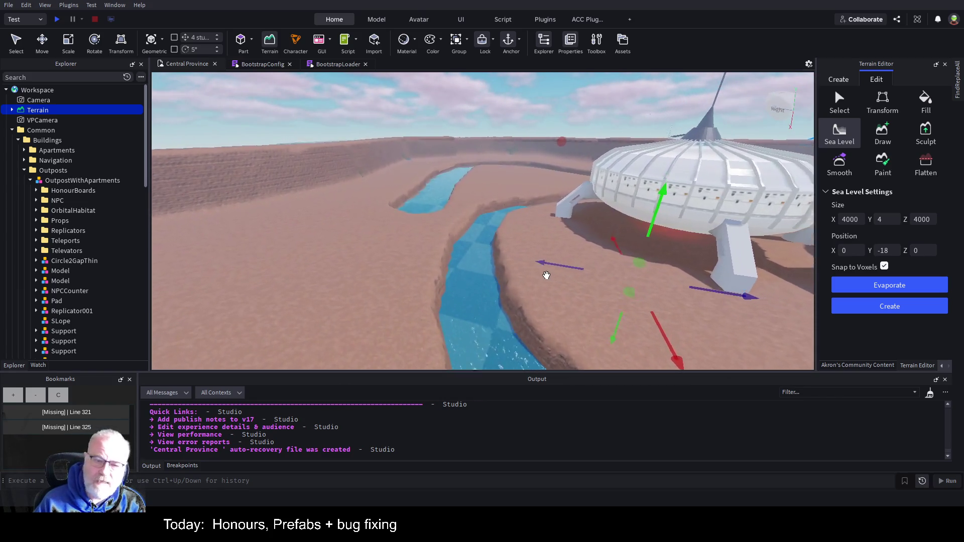
pyautogui.press('a')
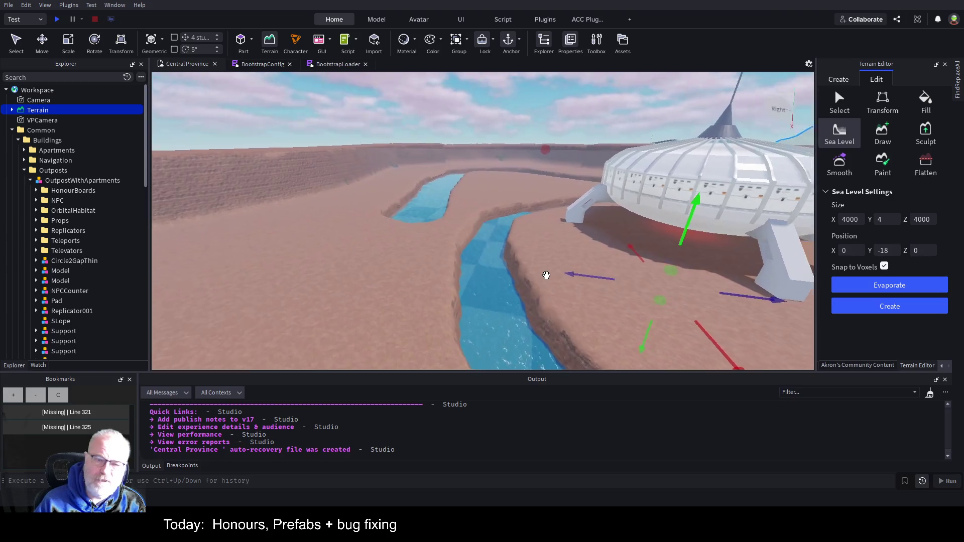
pyautogui.press('a')
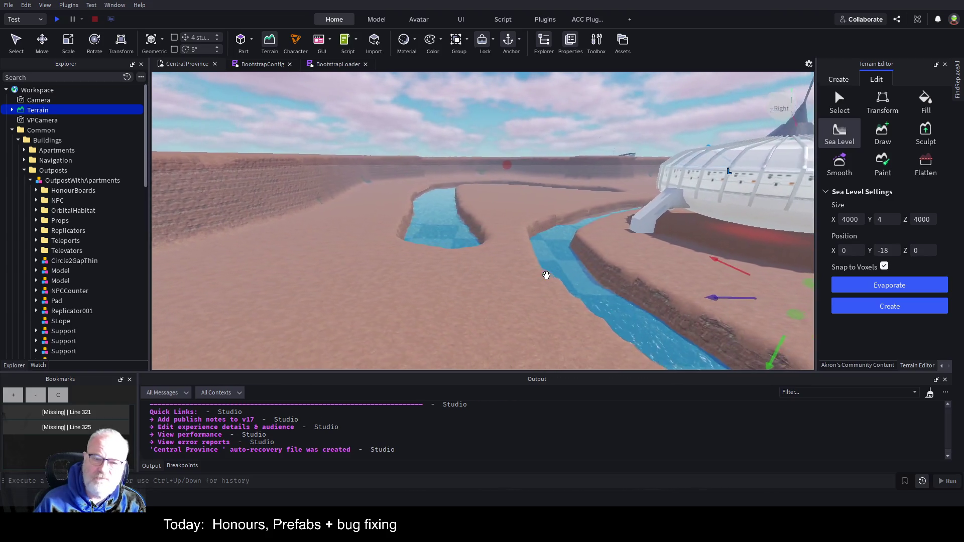
pyautogui.press('d')
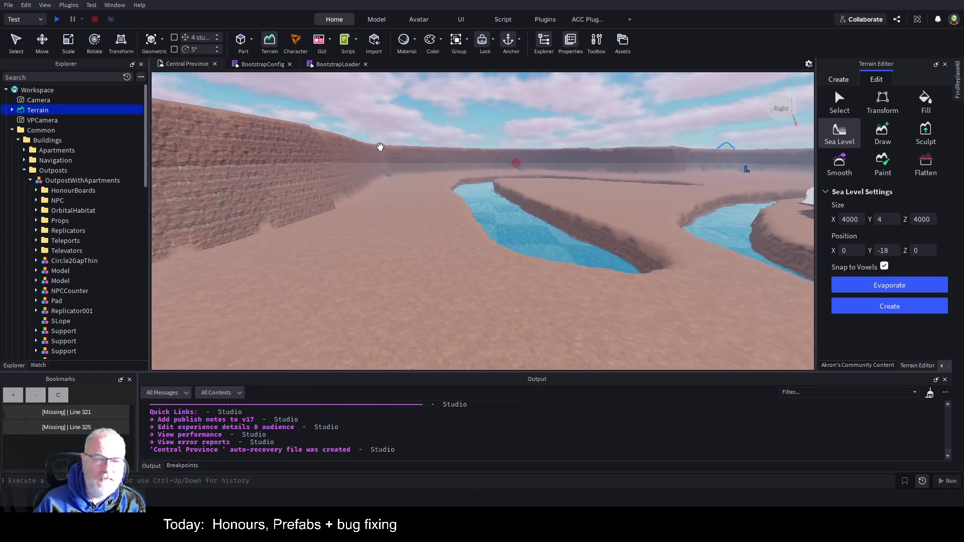
pyautogui.press('d')
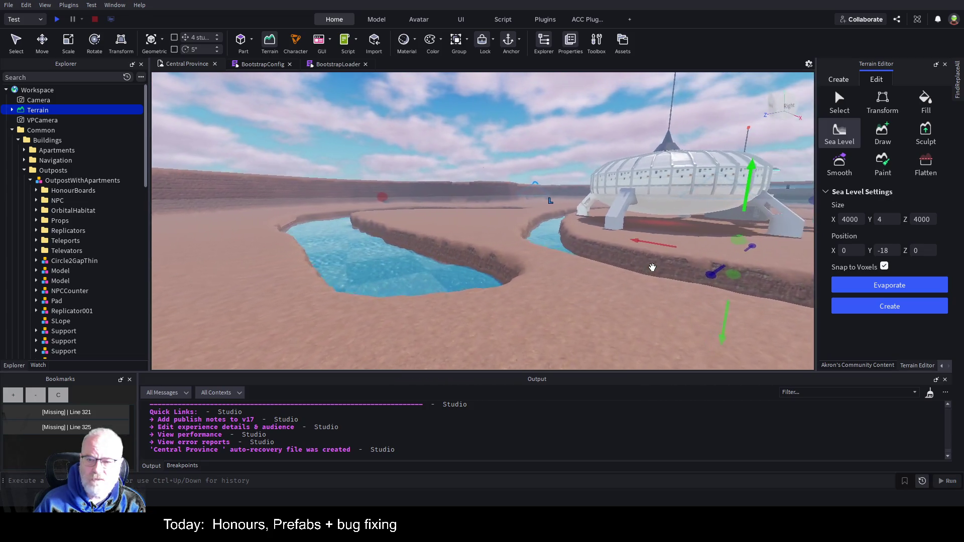
pyautogui.press('w')
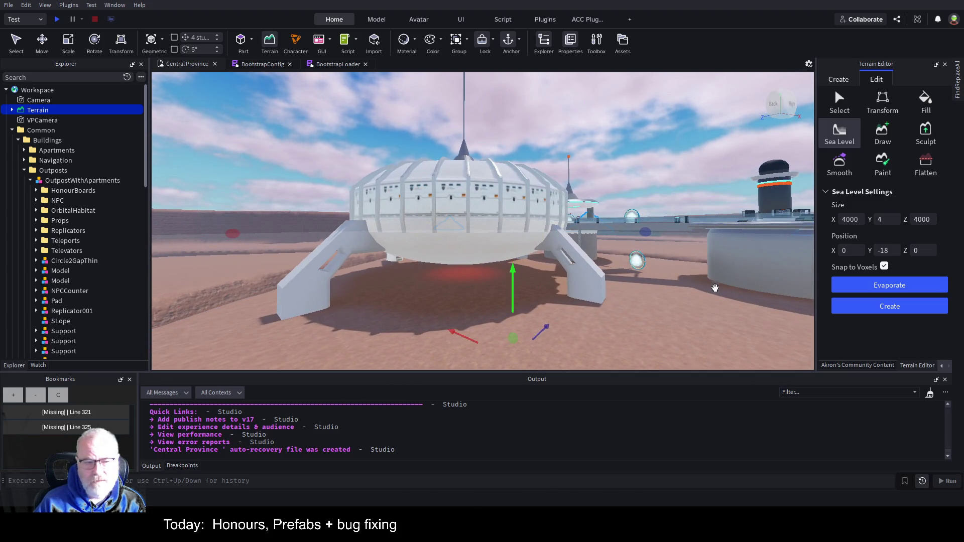
pyautogui.press('w')
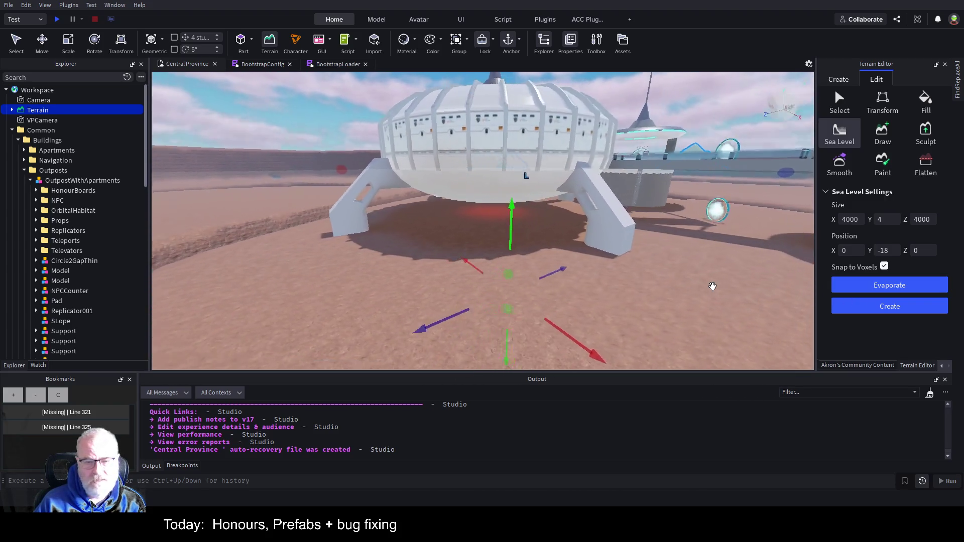
pyautogui.press('w')
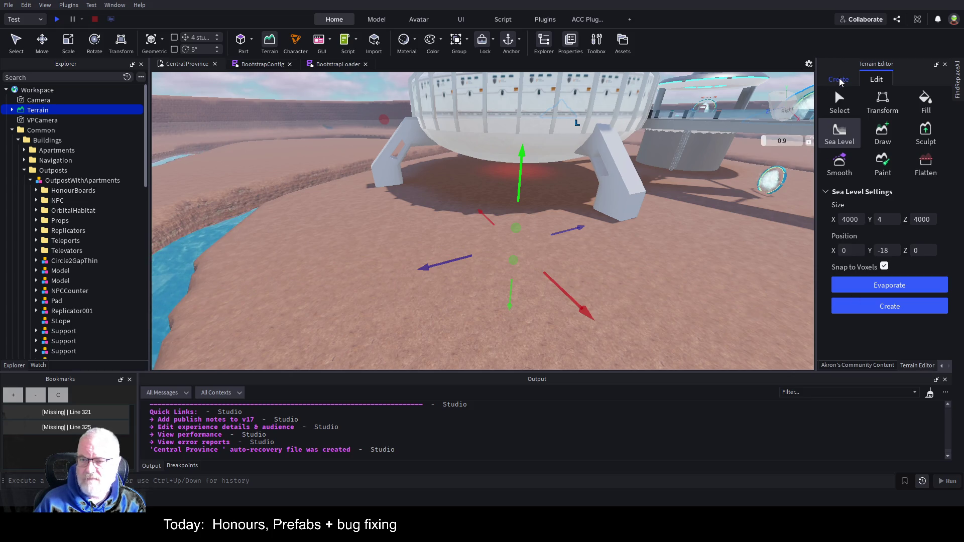
# Import the heightmap with slate, then re-import it with Mud as the default material.
pyautogui.click(839, 78)
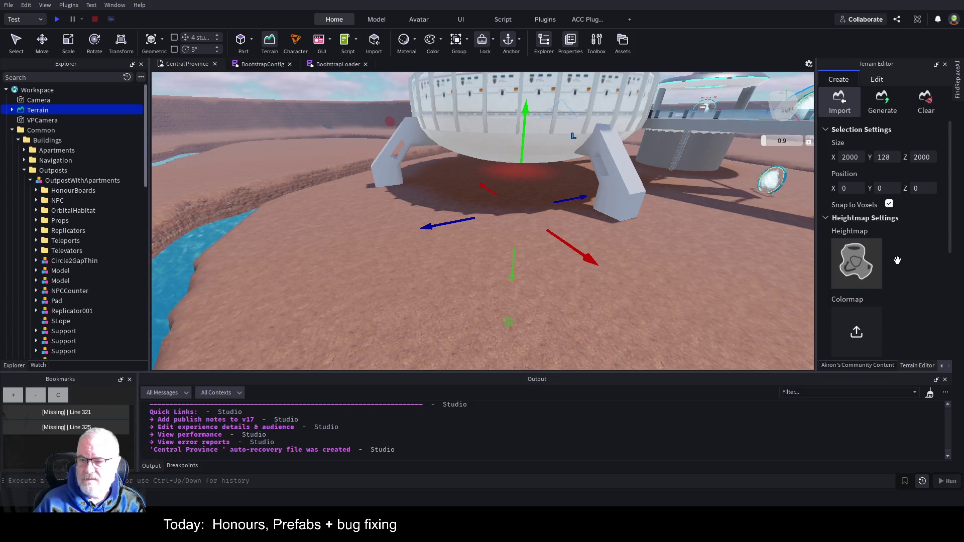
pyautogui.scroll(-5, 897, 261)
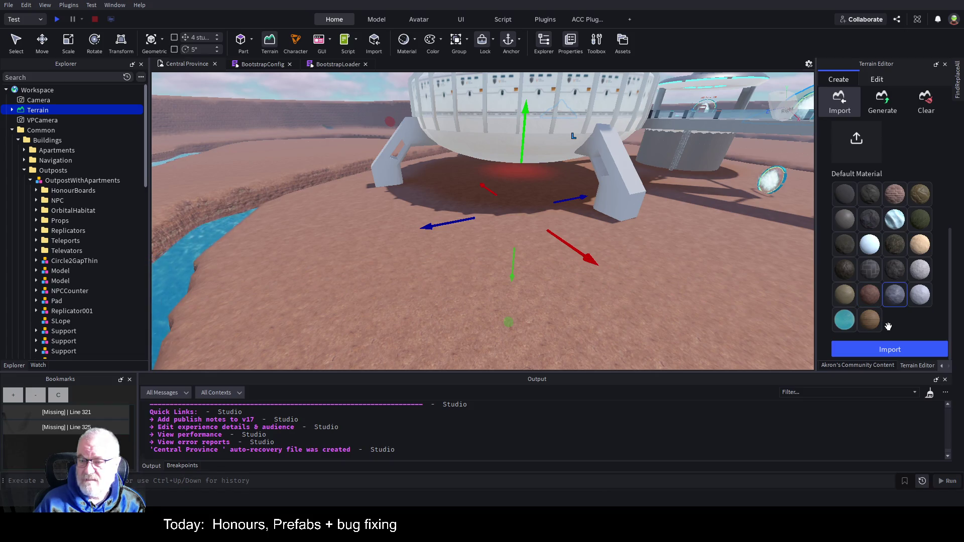
pyautogui.click(879, 352)
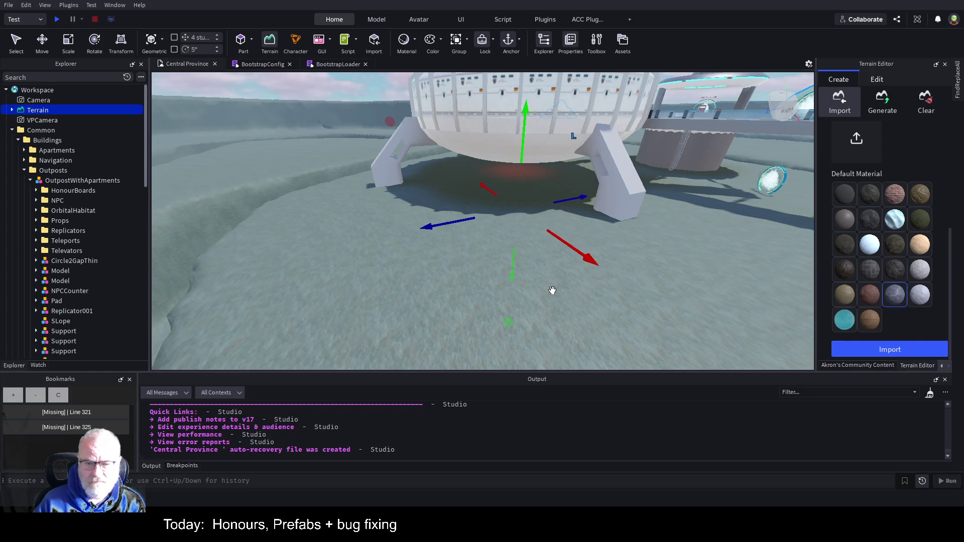
pyautogui.scroll(10, 552, 290)
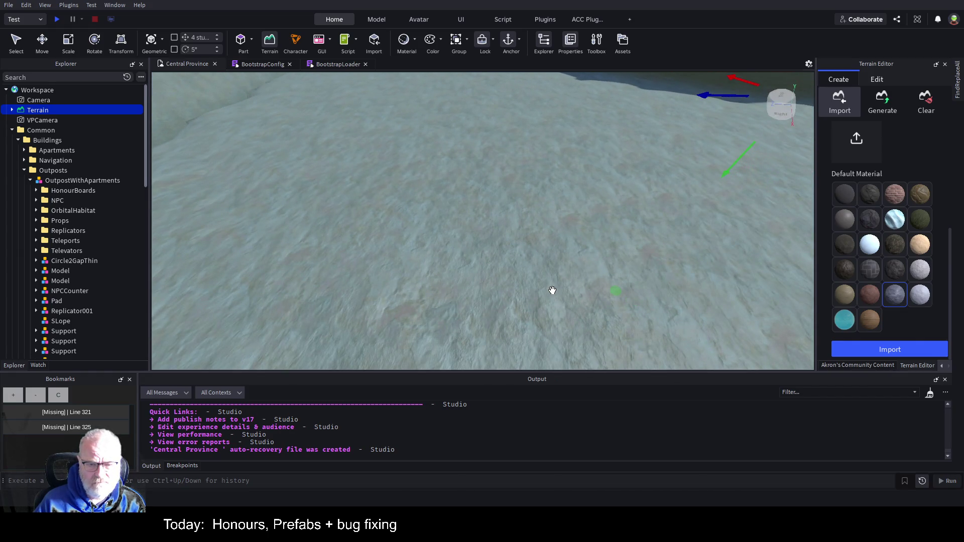
pyautogui.scroll(-3, 552, 290)
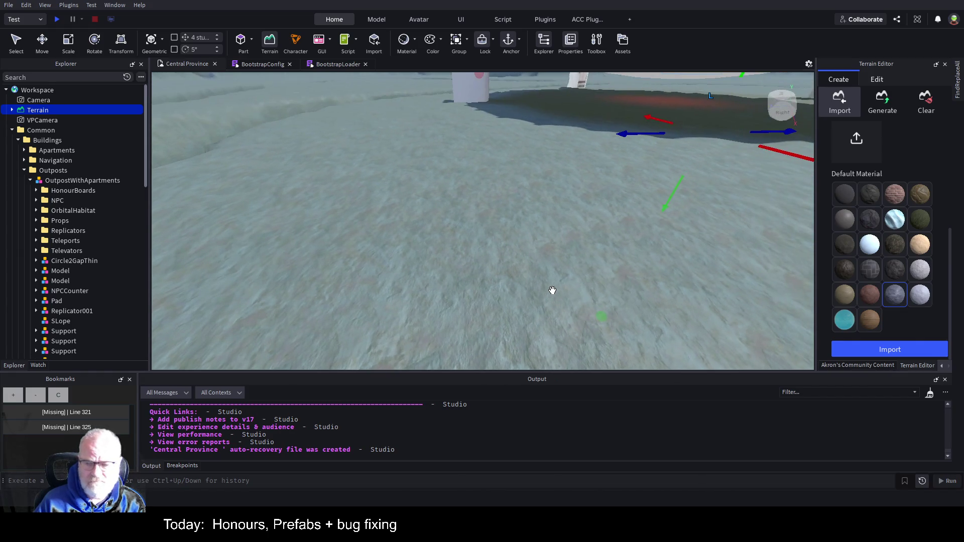
pyautogui.click(849, 269)
pyautogui.click(875, 346)
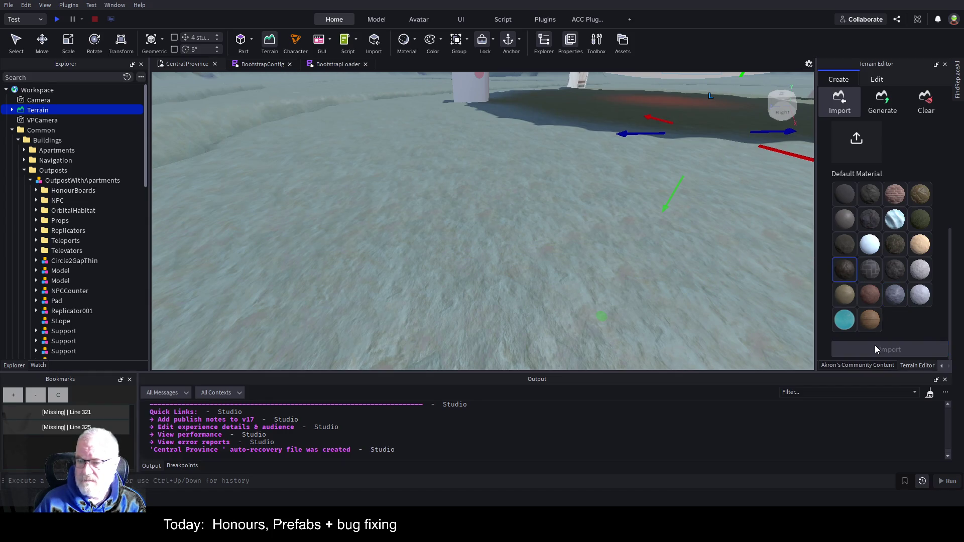
# Refill the low trenches with water using Sea Level's Create.
pyautogui.scroll(5, 622, 251)
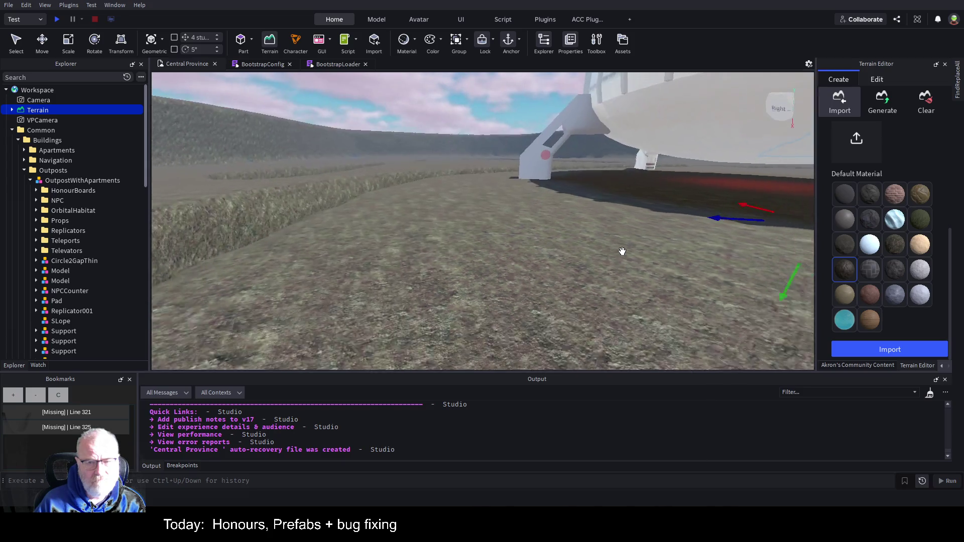
pyautogui.scroll(5, 623, 251)
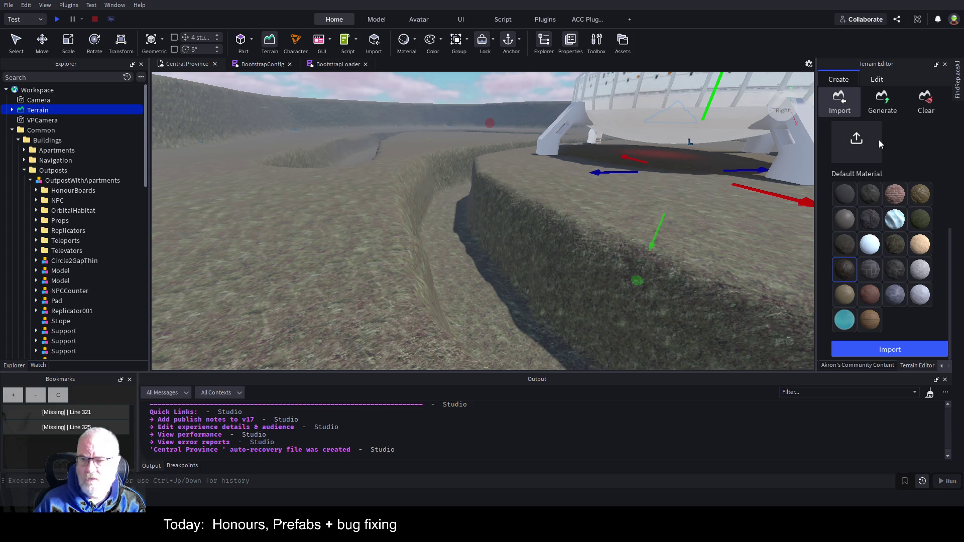
pyautogui.click(877, 80)
pyautogui.click(902, 307)
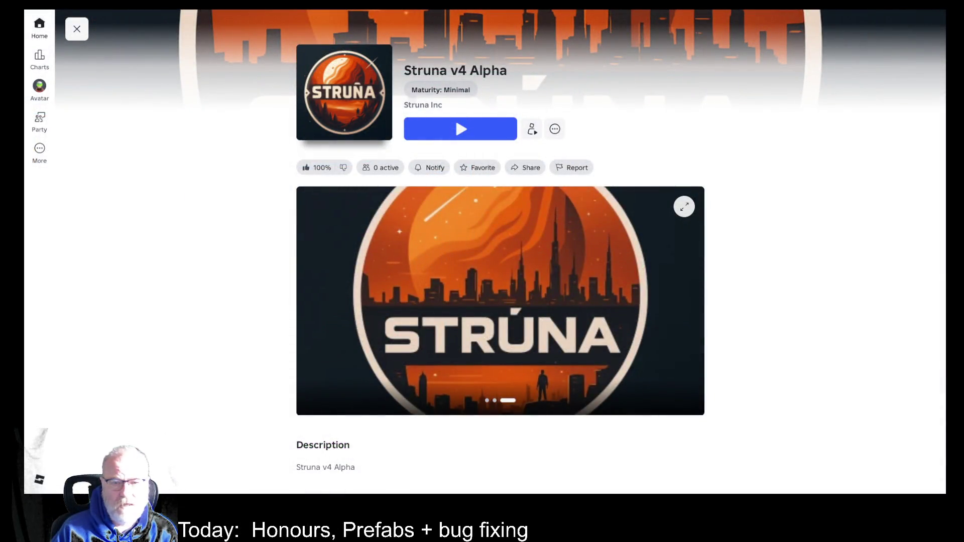
# Start Struna v4 Alpha from its game page and wait for the character to spawn.
pyautogui.click(475, 135)
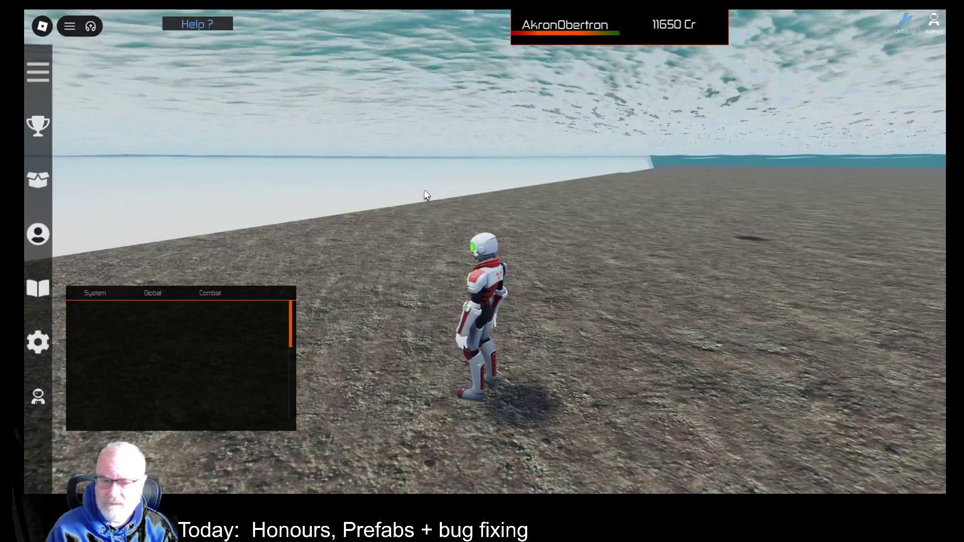
# Jump, then run the character forward toward the rocky slope.
pyautogui.press('space')
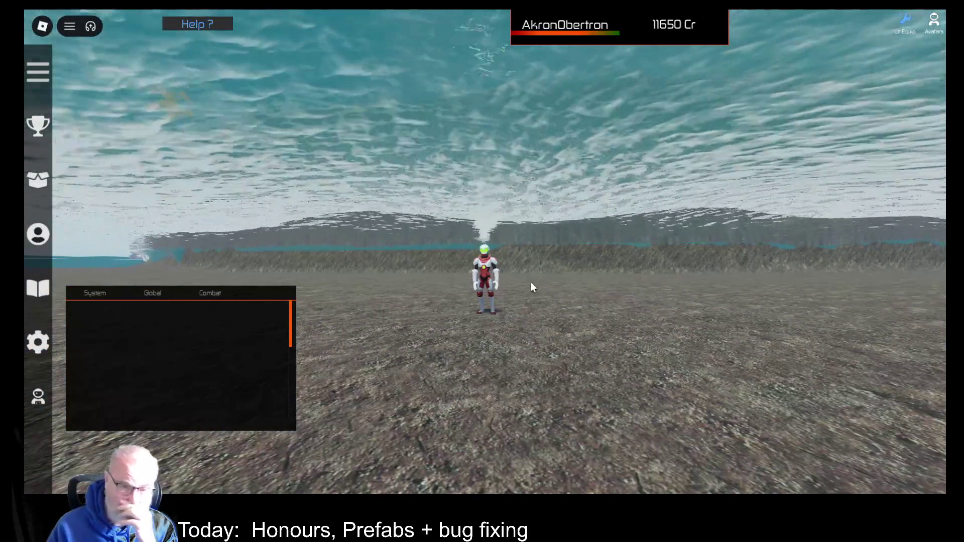
pyautogui.press('w')
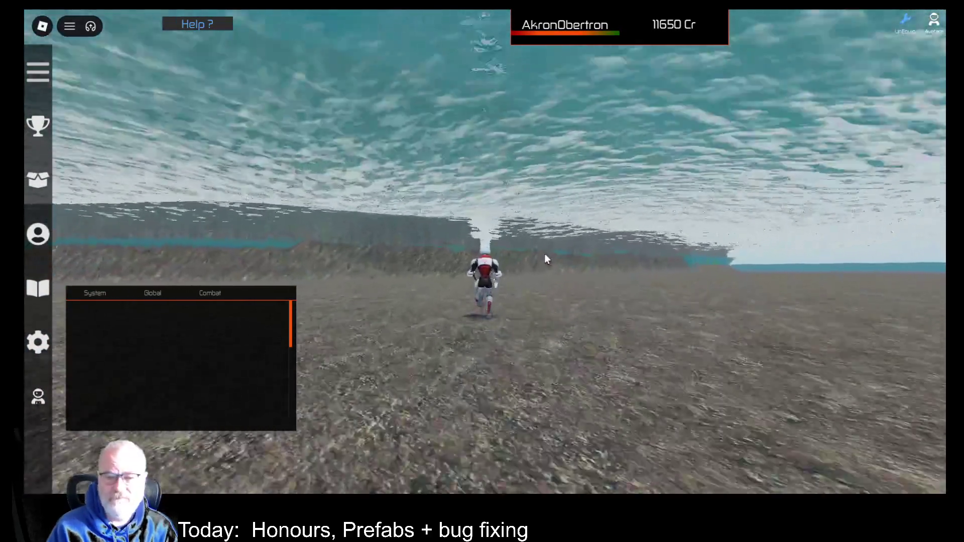
pyautogui.scroll(5, 547, 259)
pyautogui.scroll(-2, 572, 271)
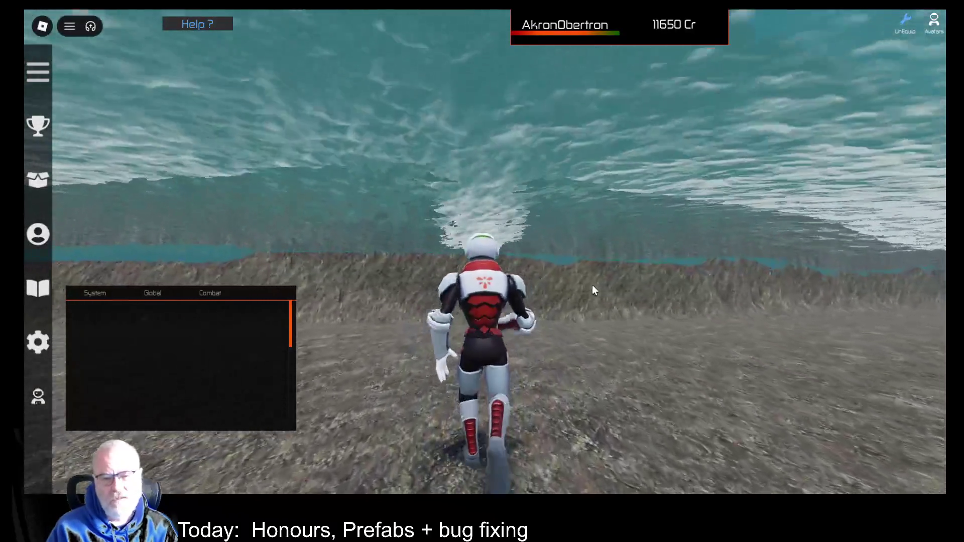
pyautogui.press('w')
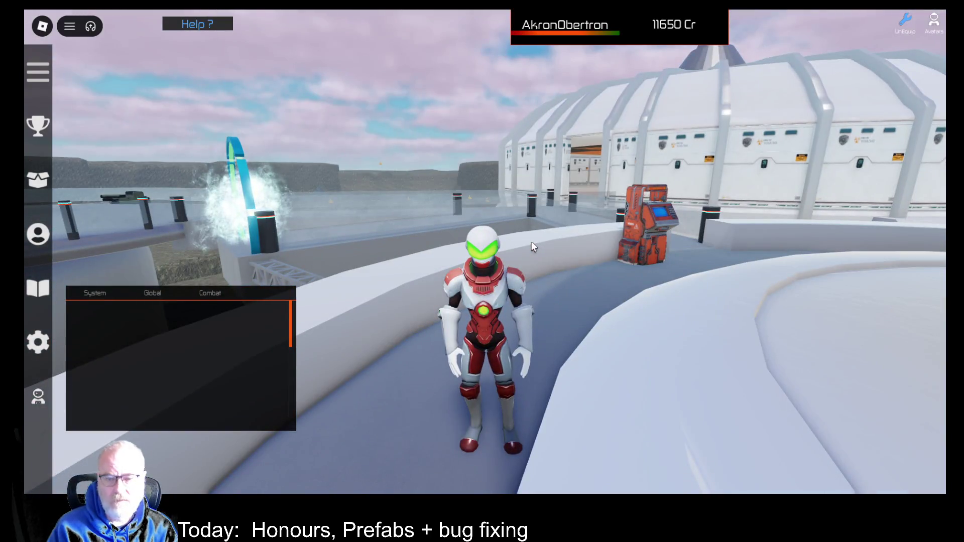
pyautogui.scroll(-5, 530, 242)
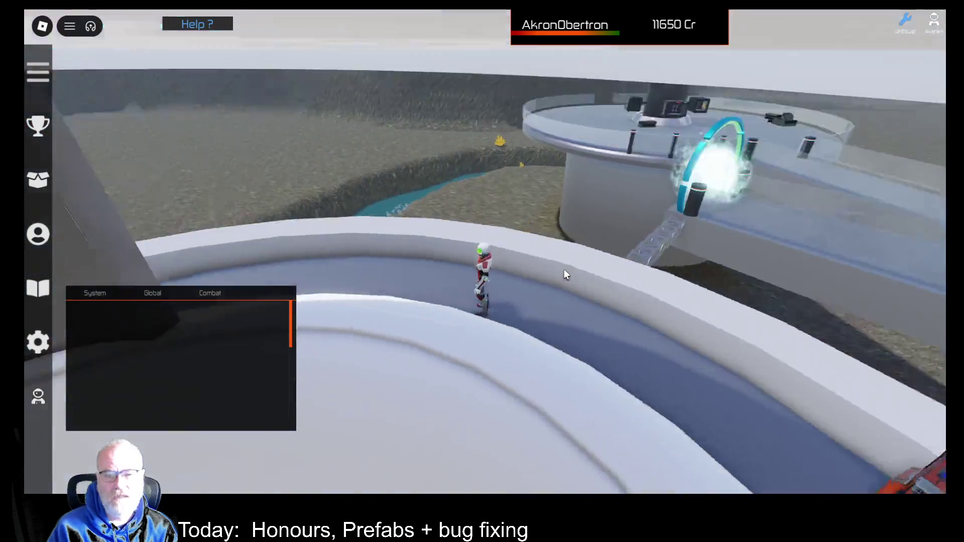
# Run off the walkway across rocky ground to the ridge and water channel, facing the station.
pyautogui.press('w')
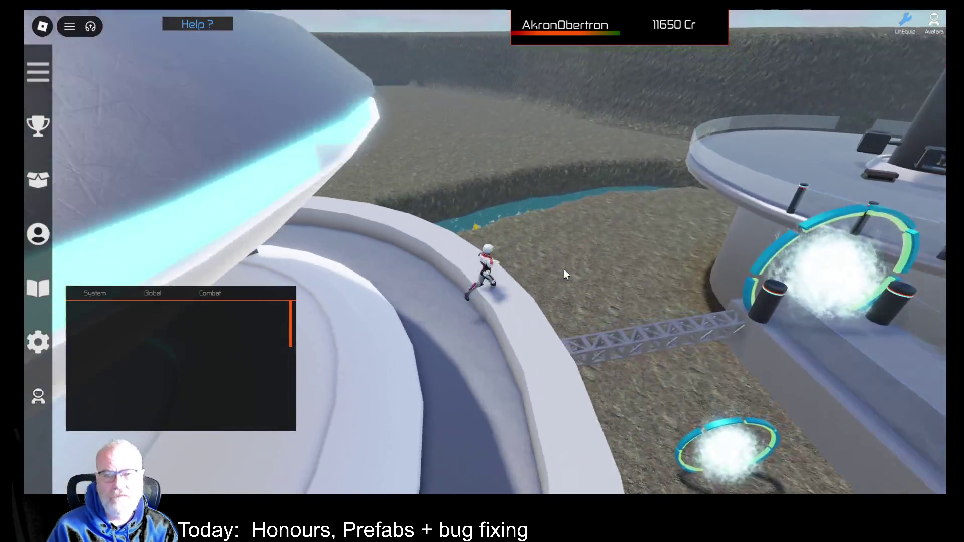
pyautogui.press('w')
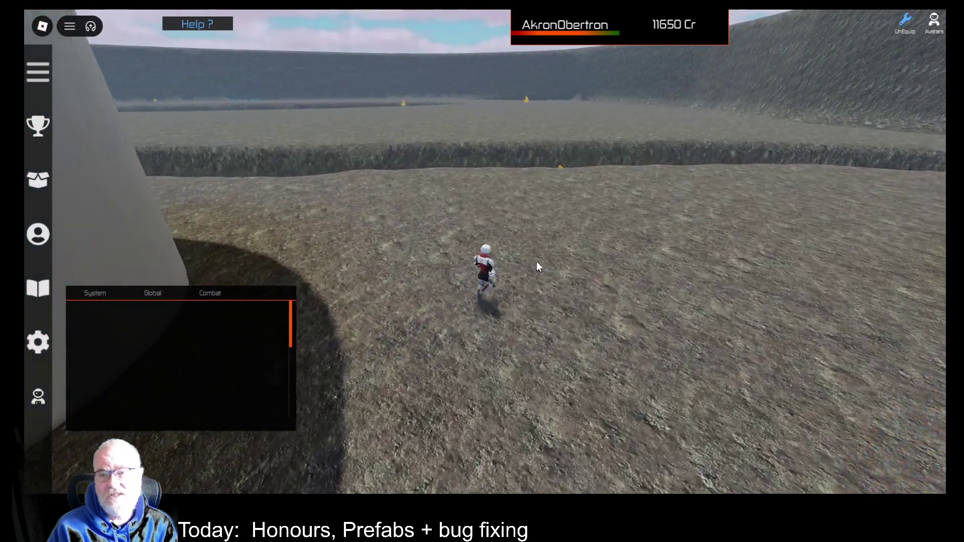
pyautogui.press('w')
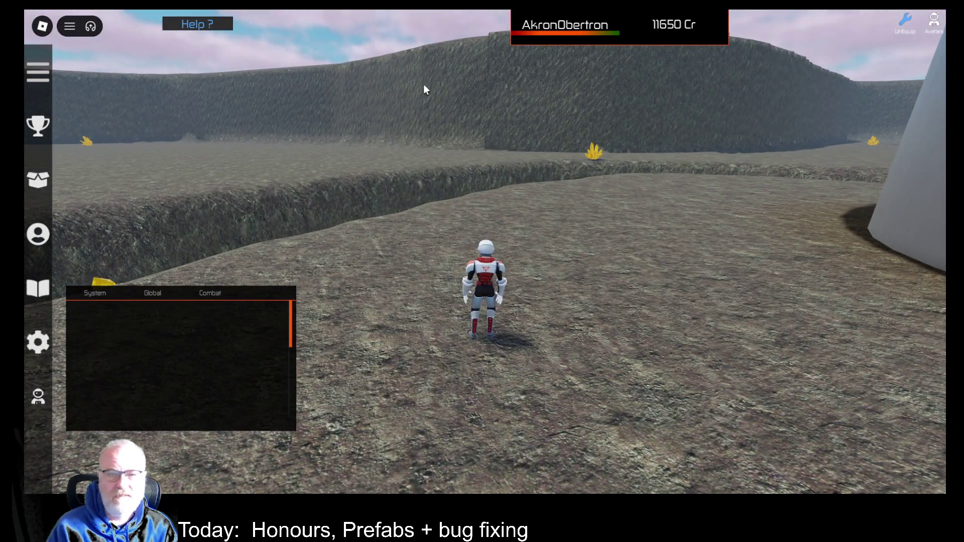
pyautogui.press('w')
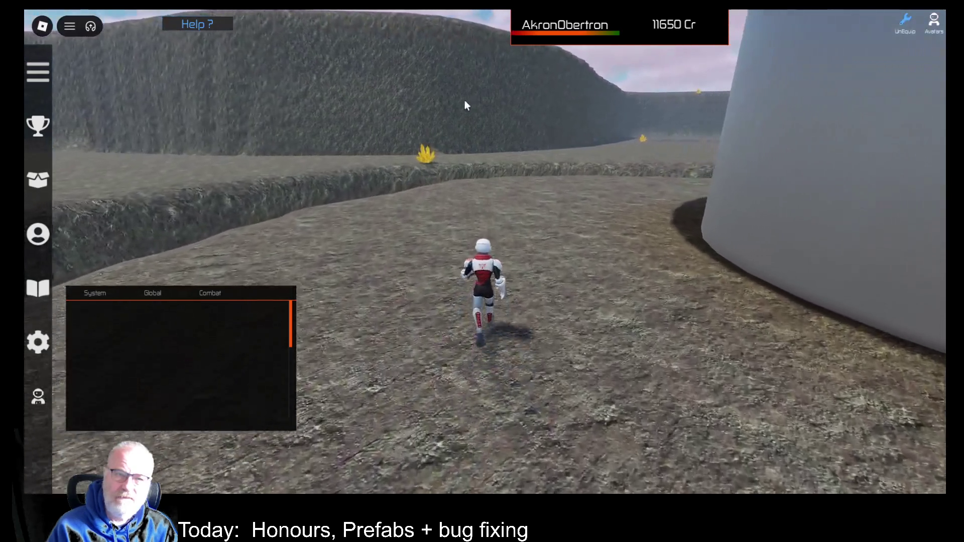
pyautogui.press('w')
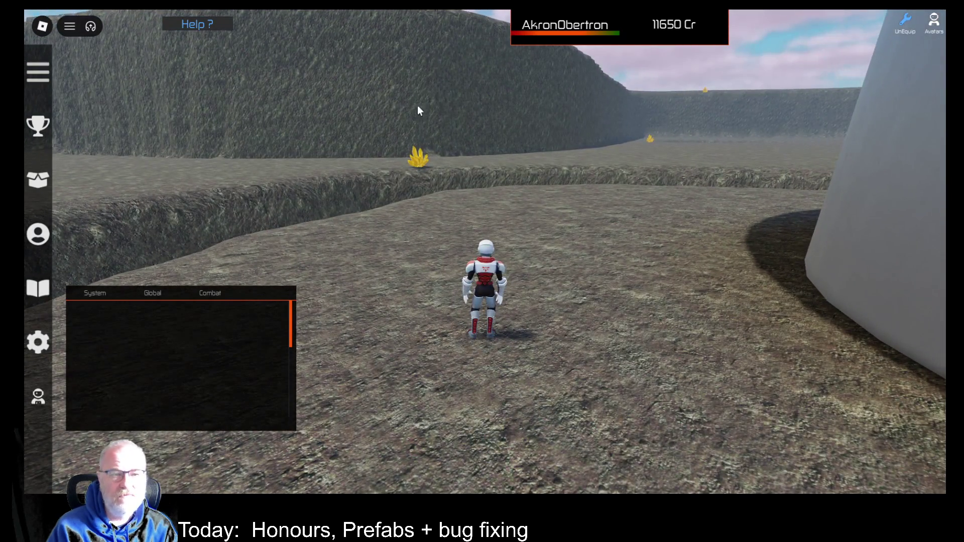
pyautogui.press('w')
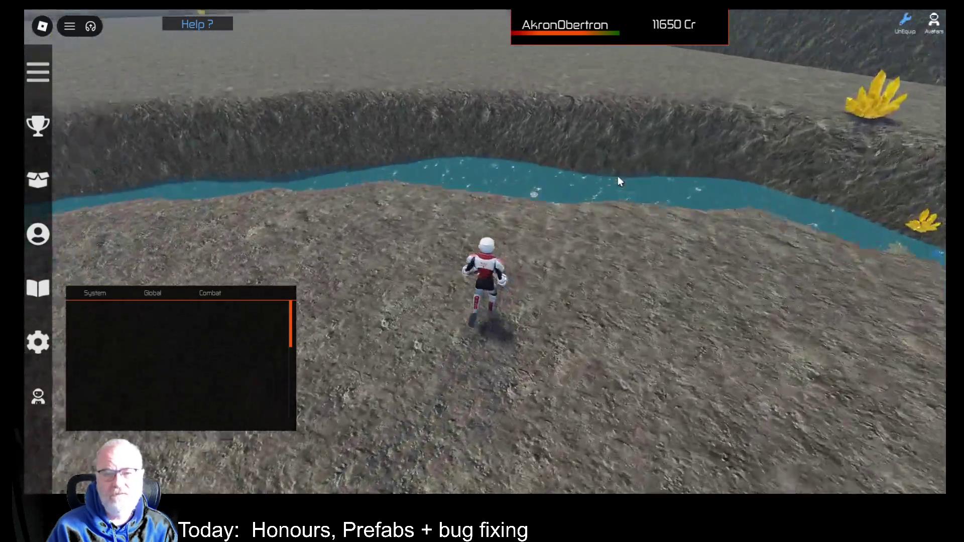
pyautogui.press('Left')
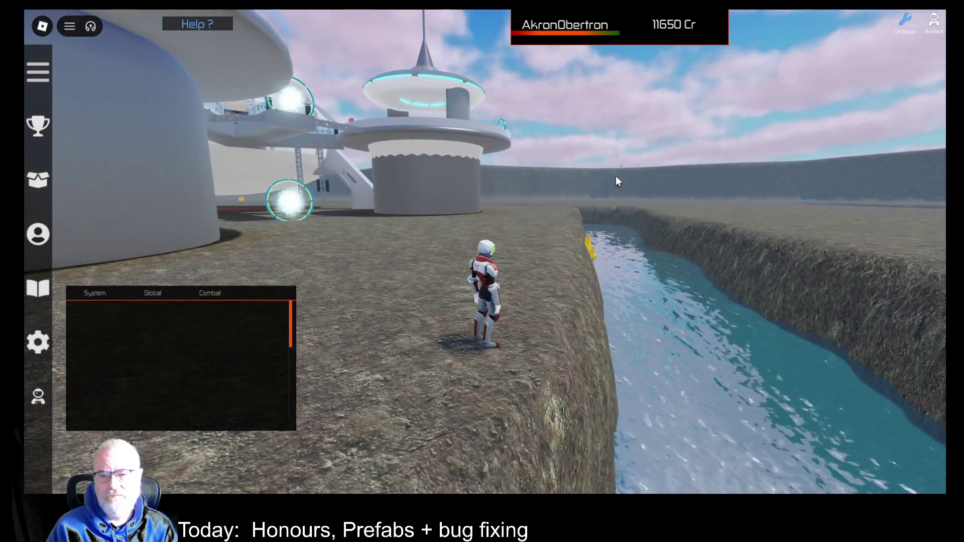
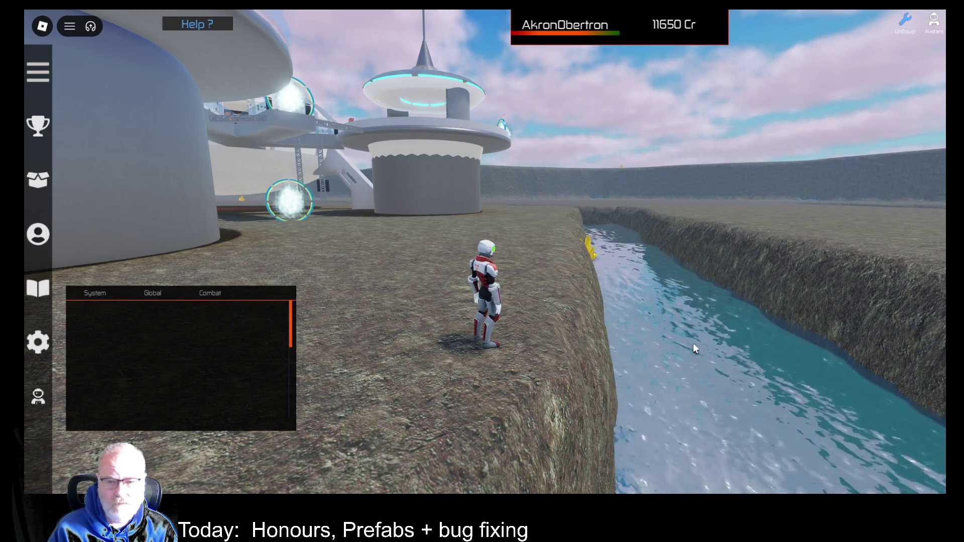
# Leave the Struna v4 Alpha experience and rejoin it from its game page on a fresh server.
pyautogui.press('Escape')
pyautogui.click(379, 410)
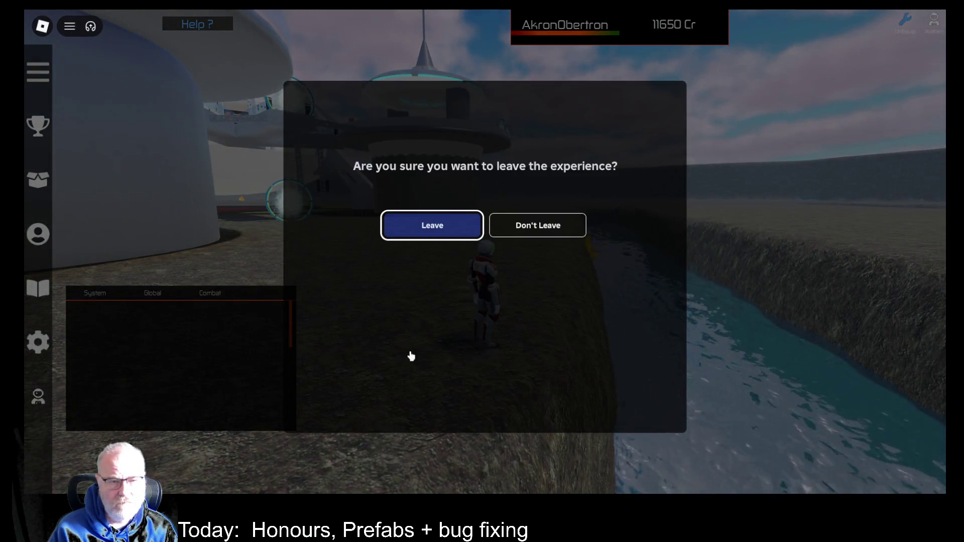
pyautogui.click(431, 227)
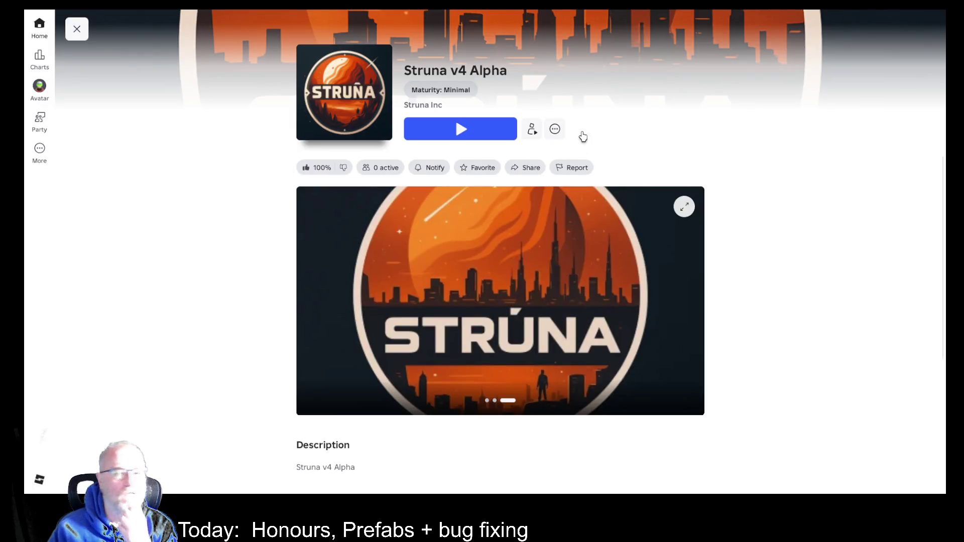
pyautogui.click(472, 128)
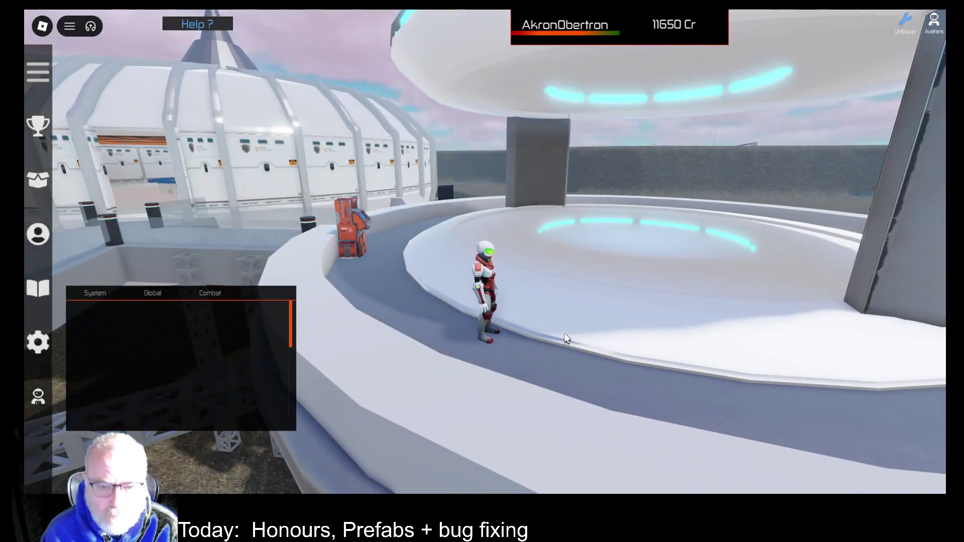
# Run the avatar along the station ramp onto the teleport pad and dismiss its destination list.
pyautogui.press('w')
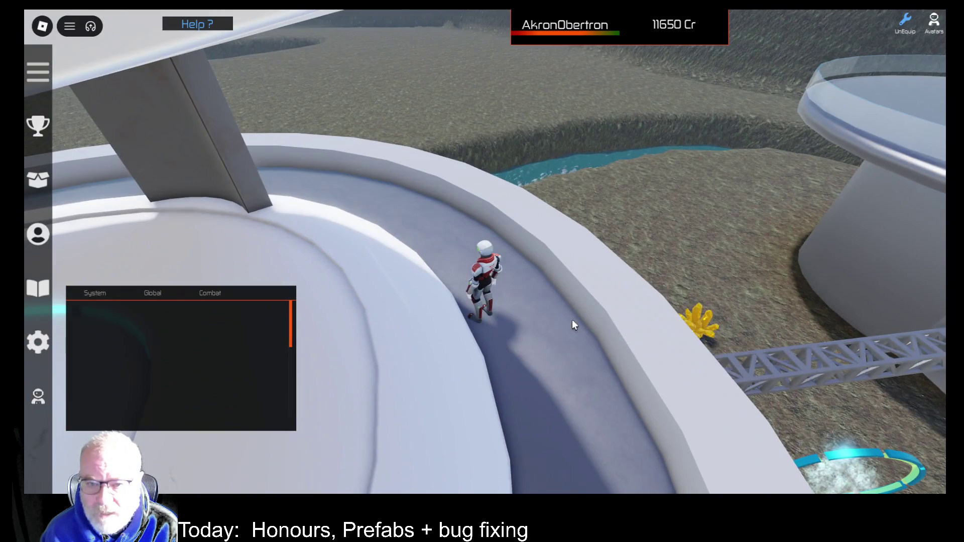
pyautogui.press('w')
pyautogui.press('w')
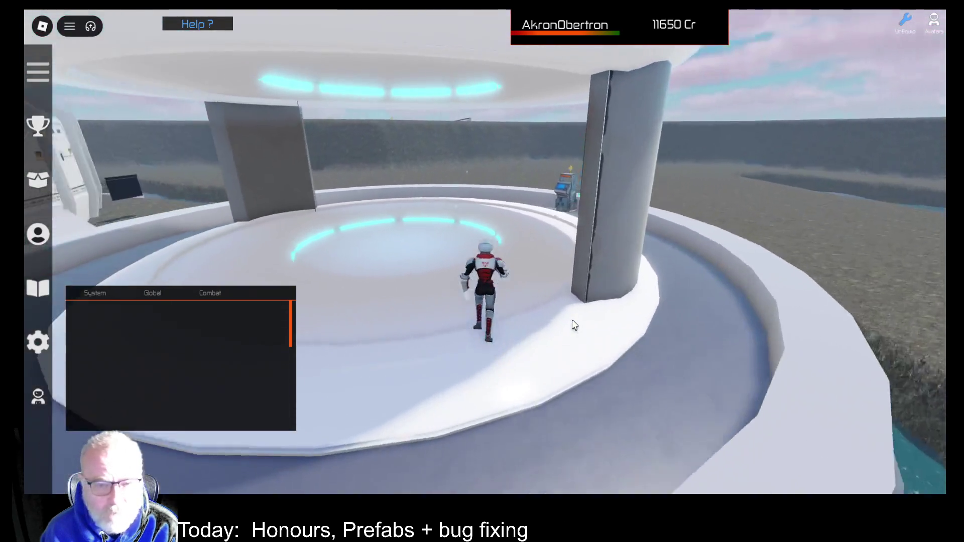
pyautogui.press('e')
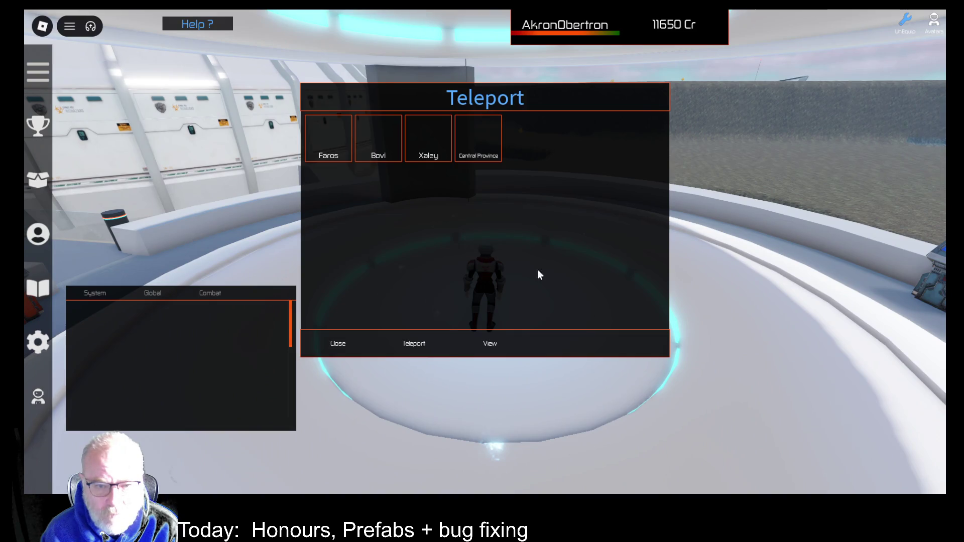
pyautogui.click(356, 346)
# Run toward the Apartments portal and past the Struna Inc Shop kiosk, closing its window.
pyautogui.press('w')
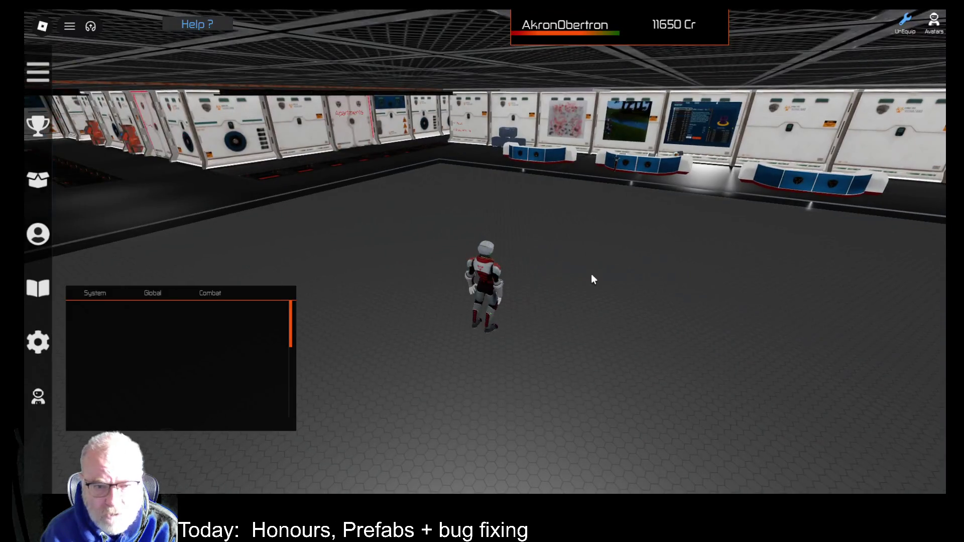
pyautogui.press('w')
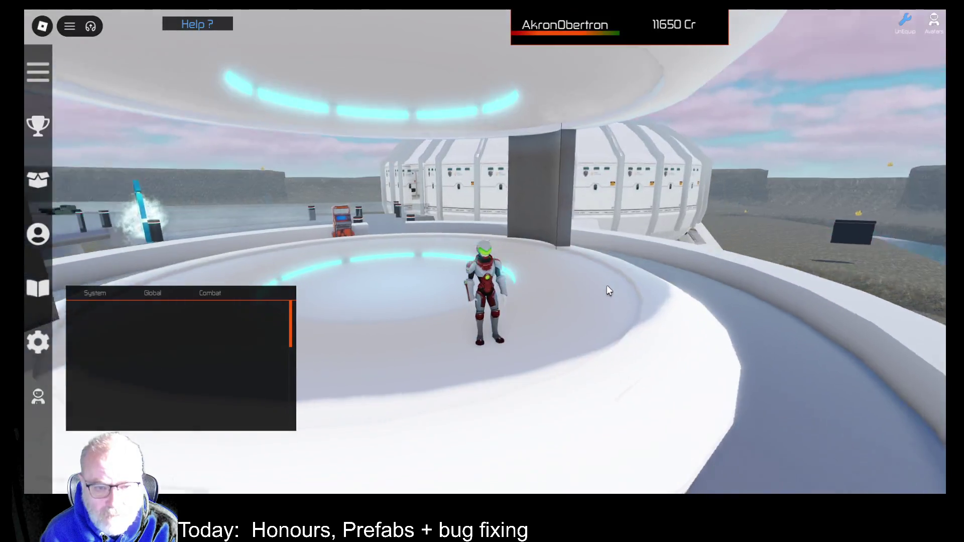
pyautogui.press('Left')
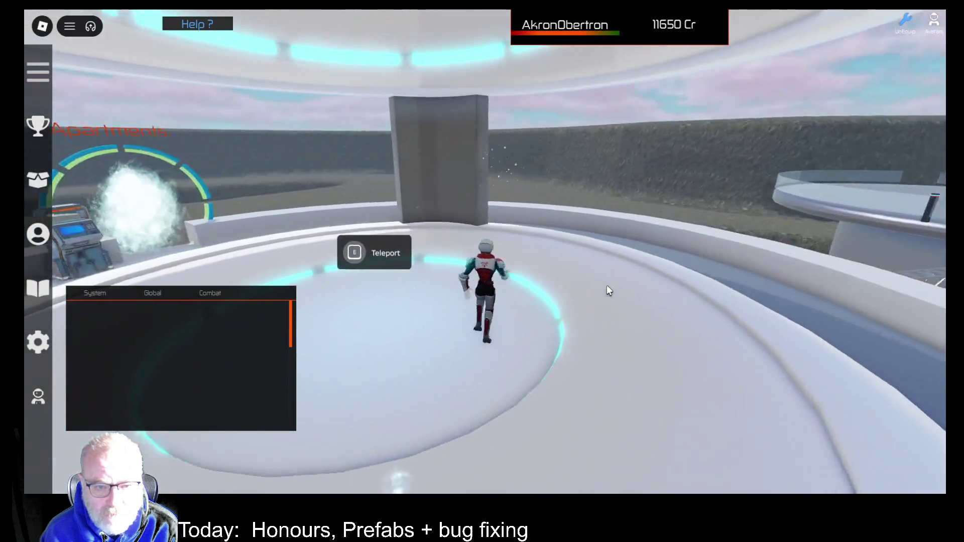
pyautogui.press('w')
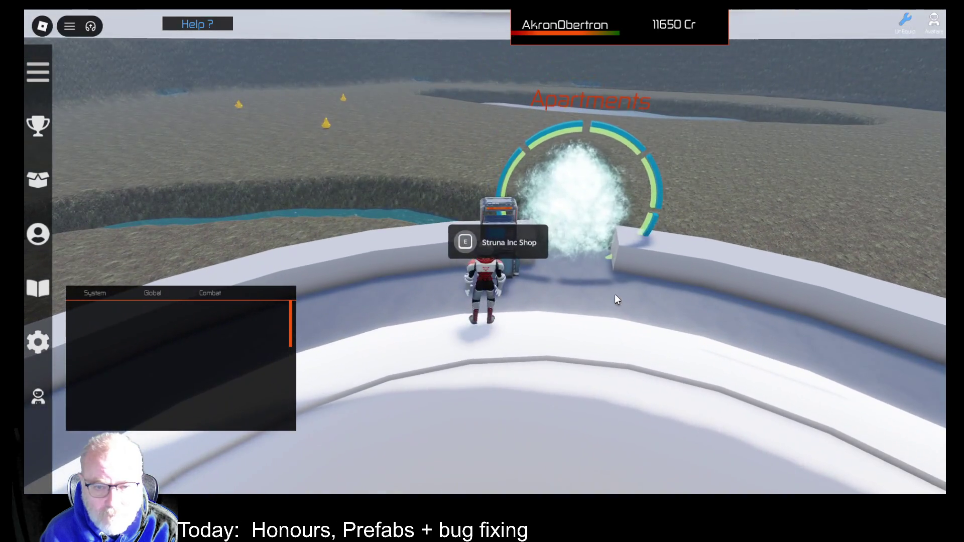
pyautogui.press('e')
pyautogui.click(338, 346)
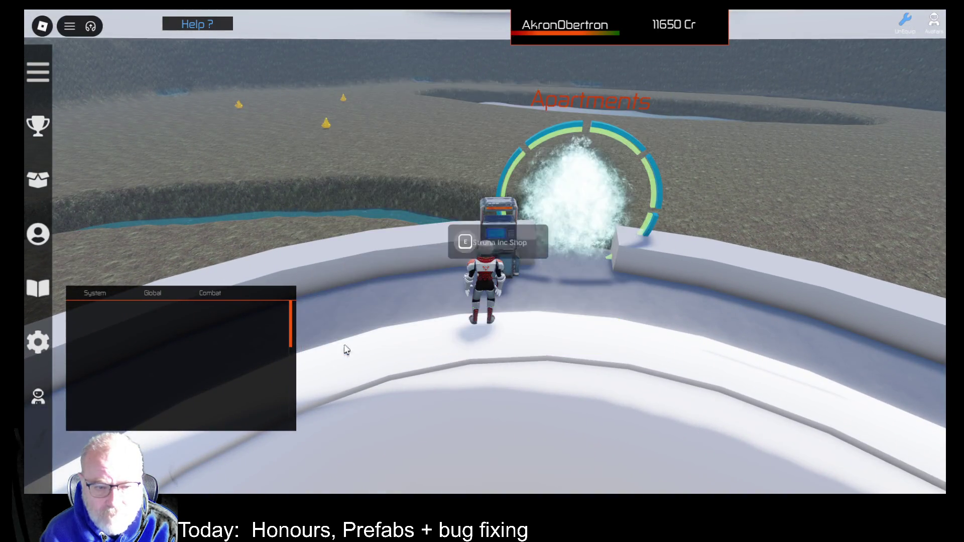
# Cross the platform and jump down onto the rocky terrain beside the white tower.
pyautogui.press('s')
pyautogui.press('Right')
pyautogui.press('w')
pyautogui.press('Right')
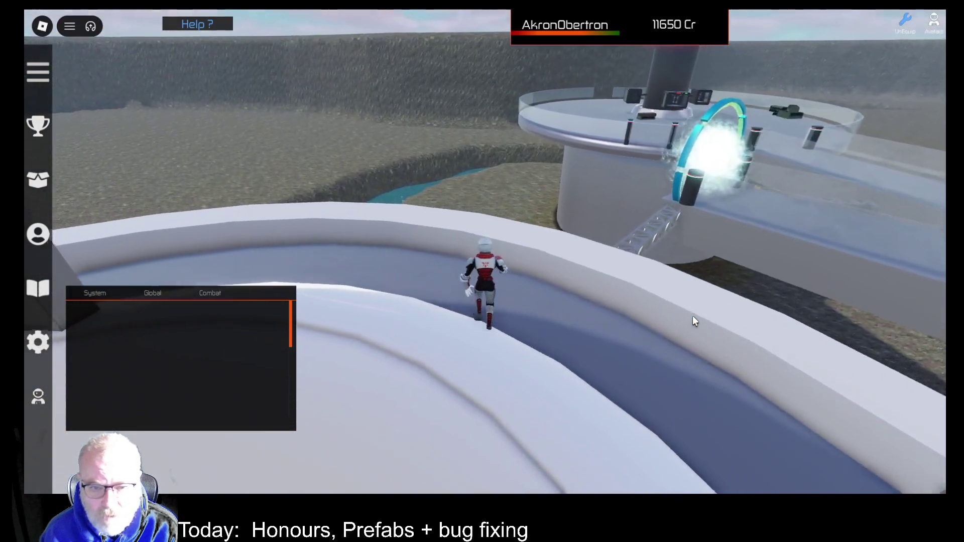
pyautogui.press('space')
pyautogui.press('Left')
pyautogui.press('w')
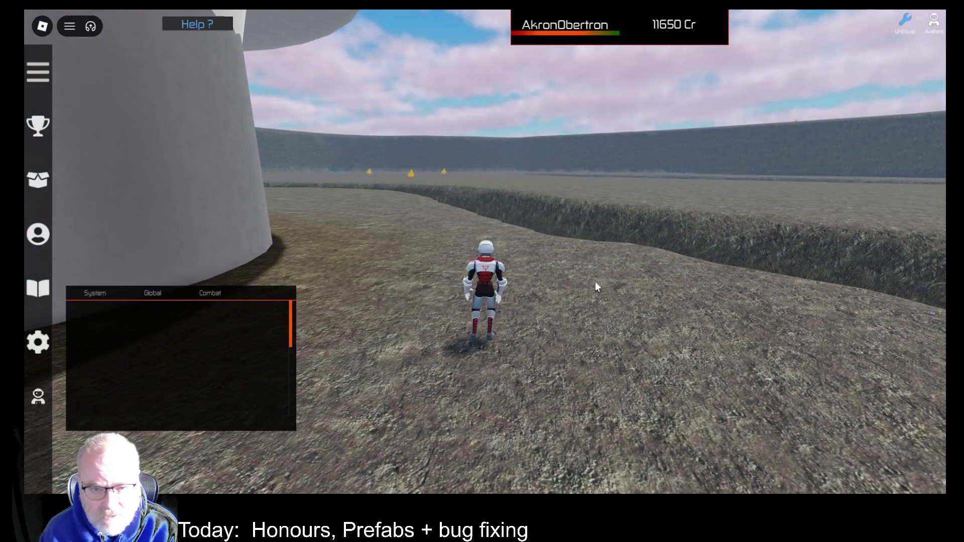
# Equip the OOF001 scanner and scan several spots near the ridge and water for resources.
pyautogui.press('i')
pyautogui.click(444, 350)
pyautogui.click(687, 316)
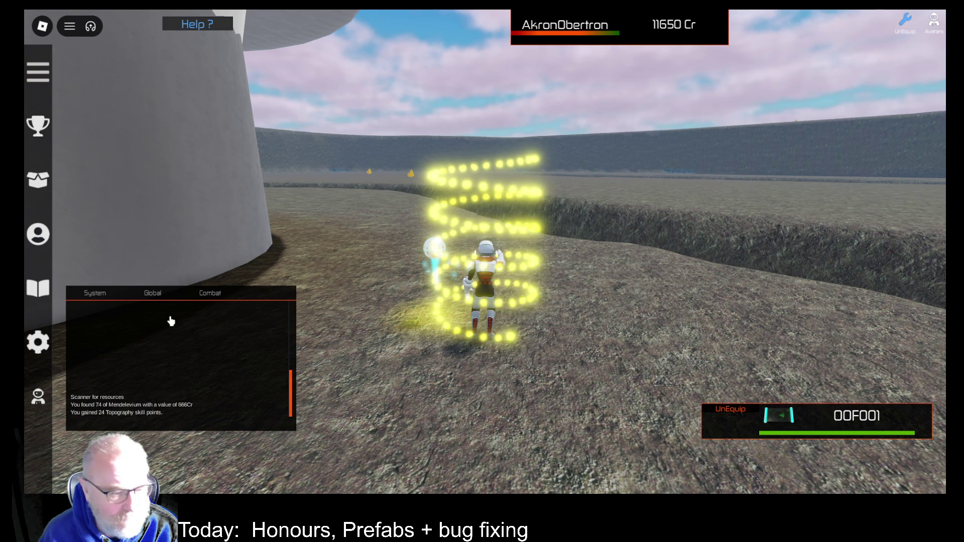
pyautogui.press('w')
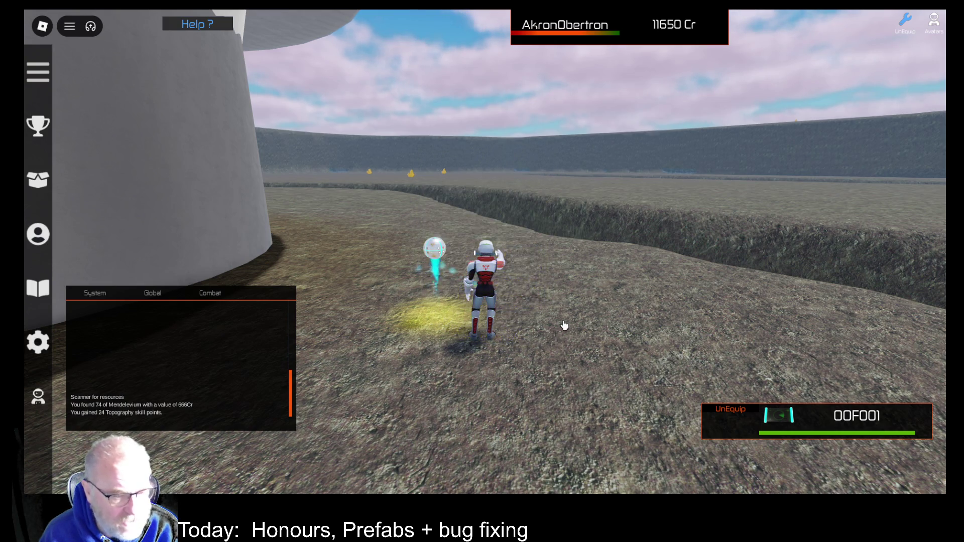
pyautogui.press('s')
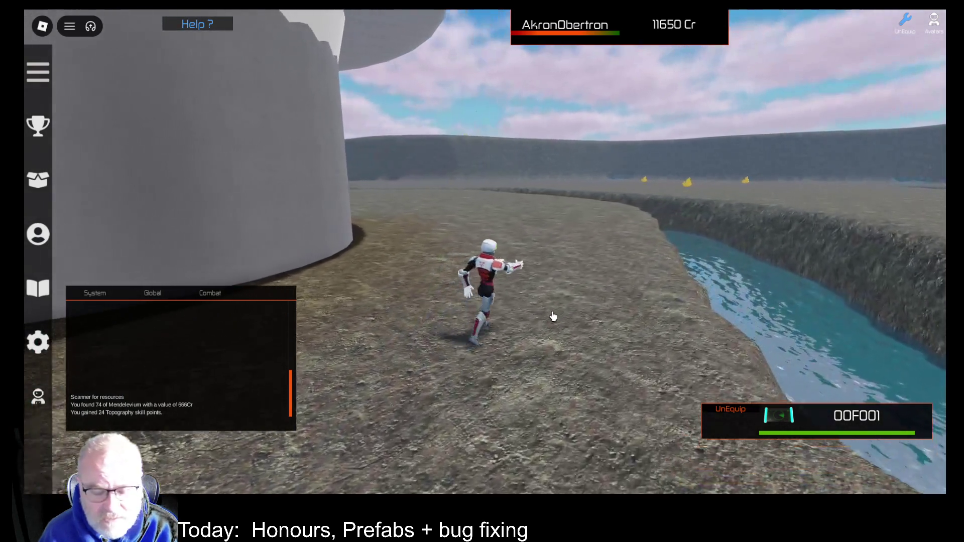
pyautogui.press('w')
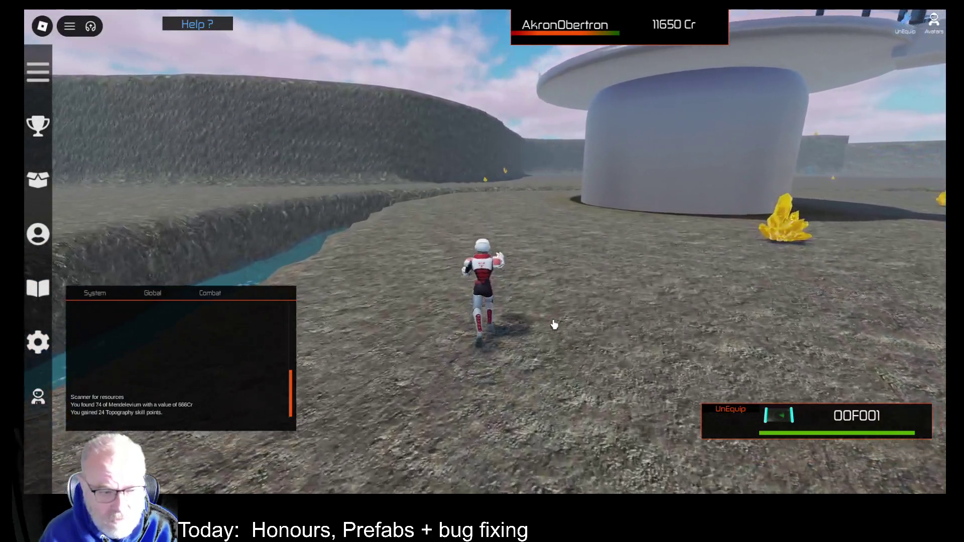
pyautogui.click(555, 324)
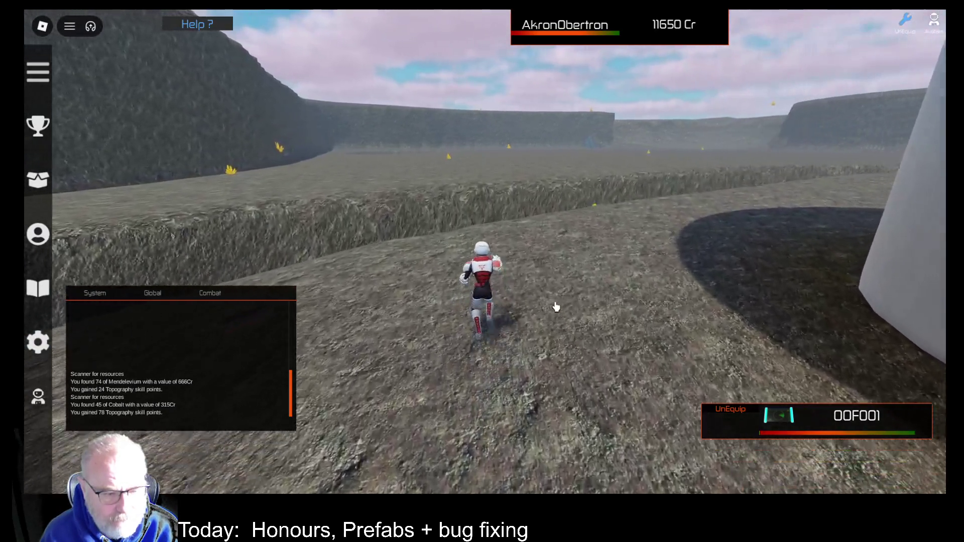
pyautogui.click(558, 308)
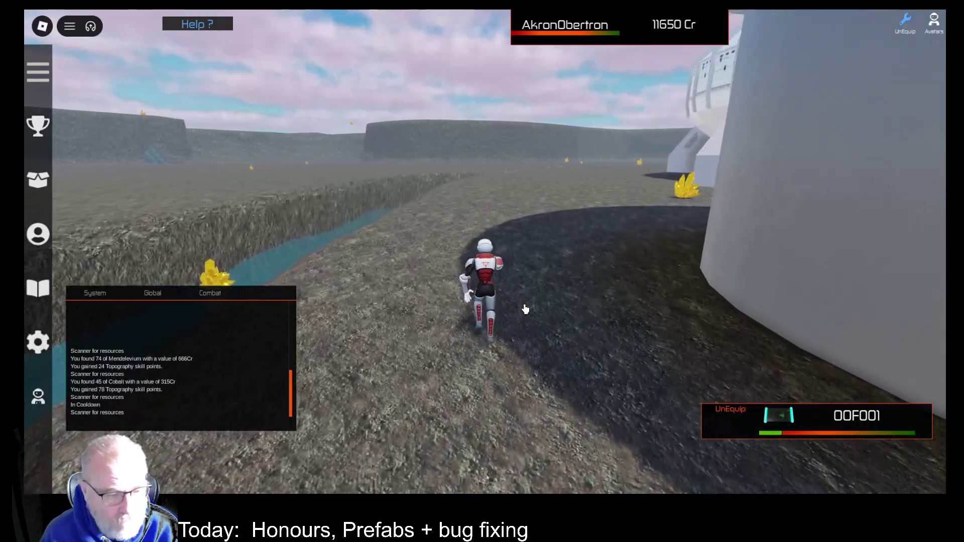
pyautogui.click(526, 310)
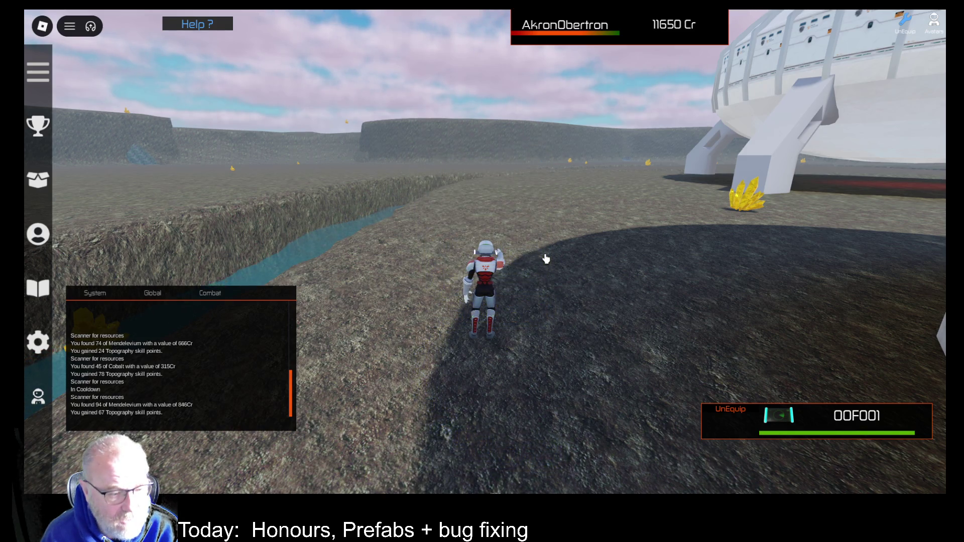
# Run past the white ship to open terrain, scan for 65 Iron, then put the scanner away.
pyautogui.press('w')
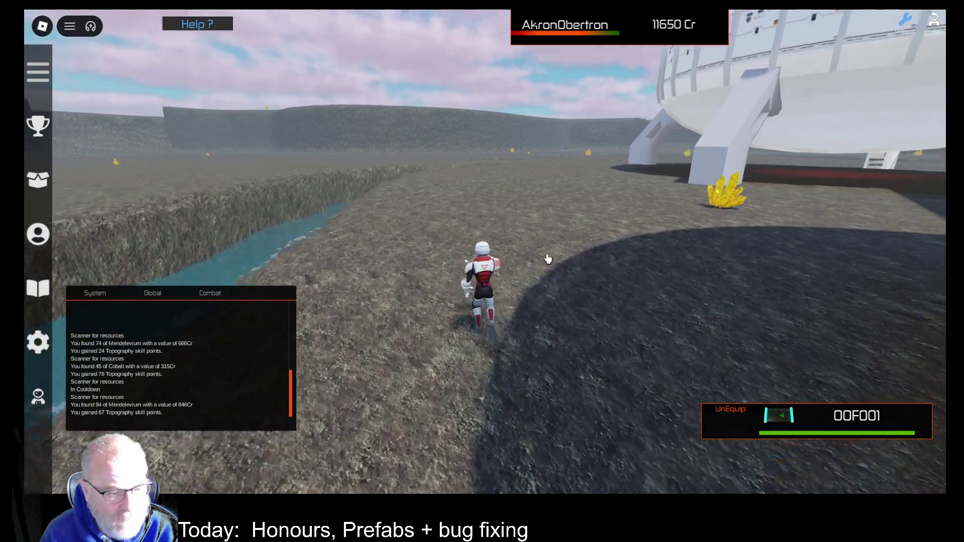
pyautogui.press('w')
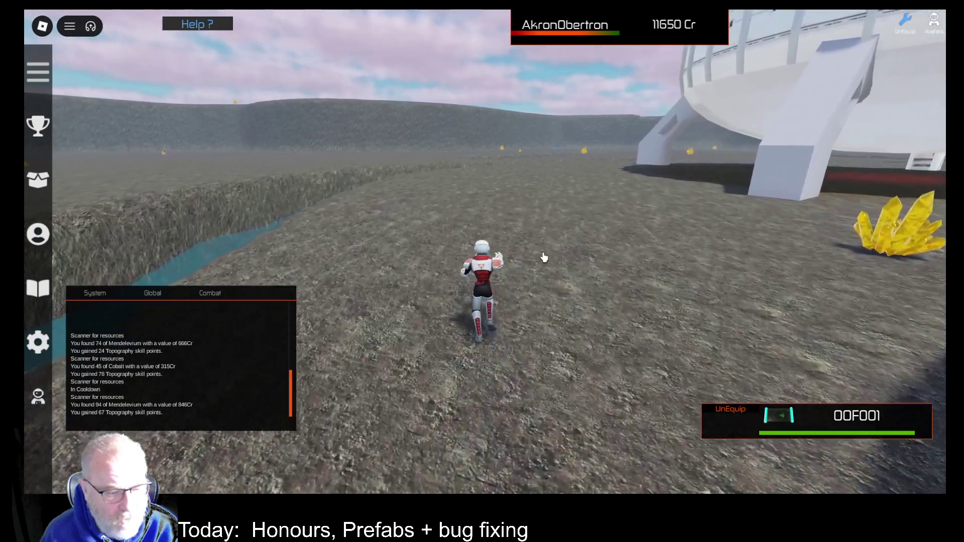
pyautogui.press('w')
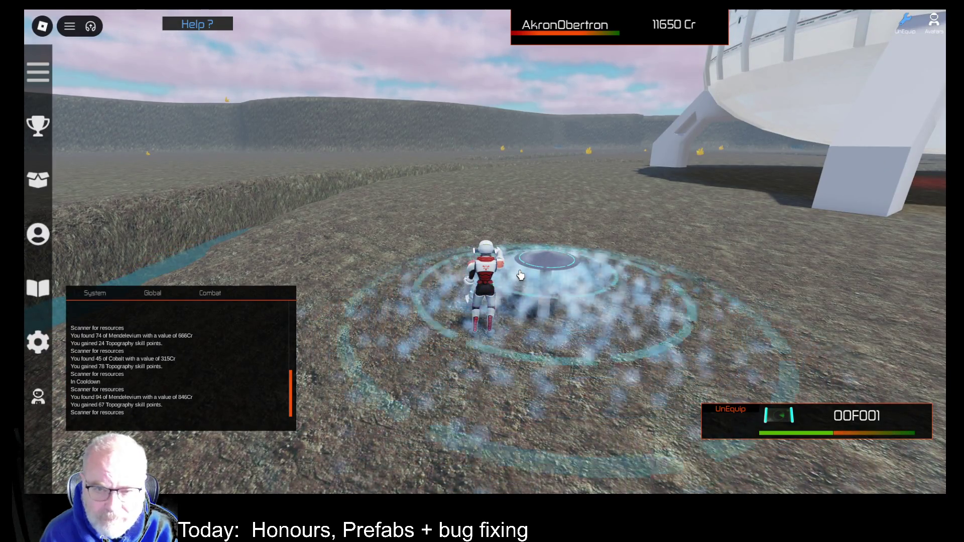
pyautogui.press('Left')
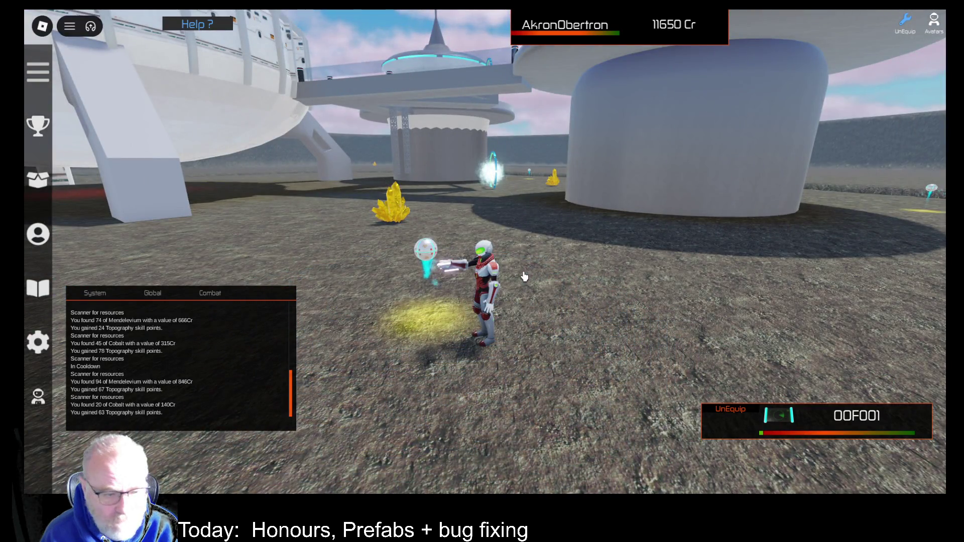
pyautogui.press('Left')
pyautogui.press('w')
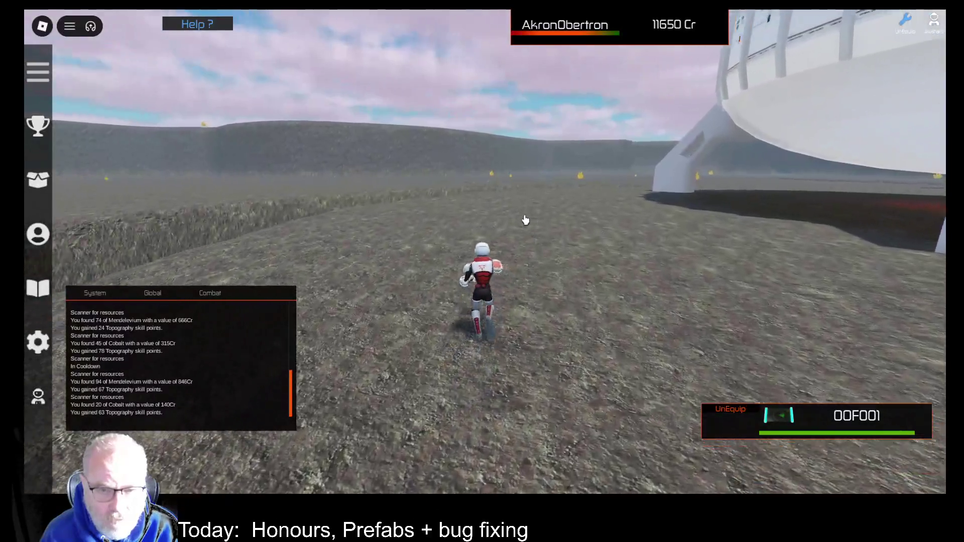
pyautogui.press('w')
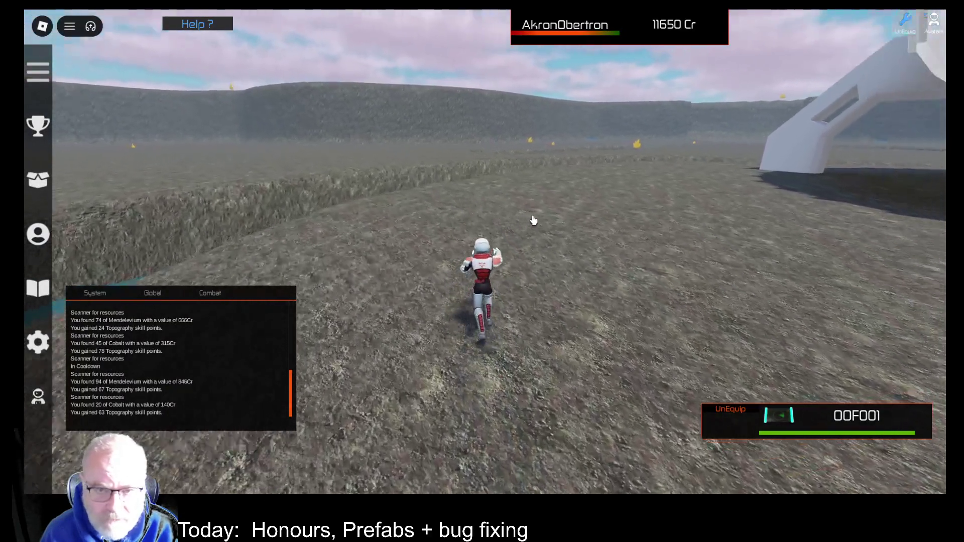
pyautogui.click(537, 221)
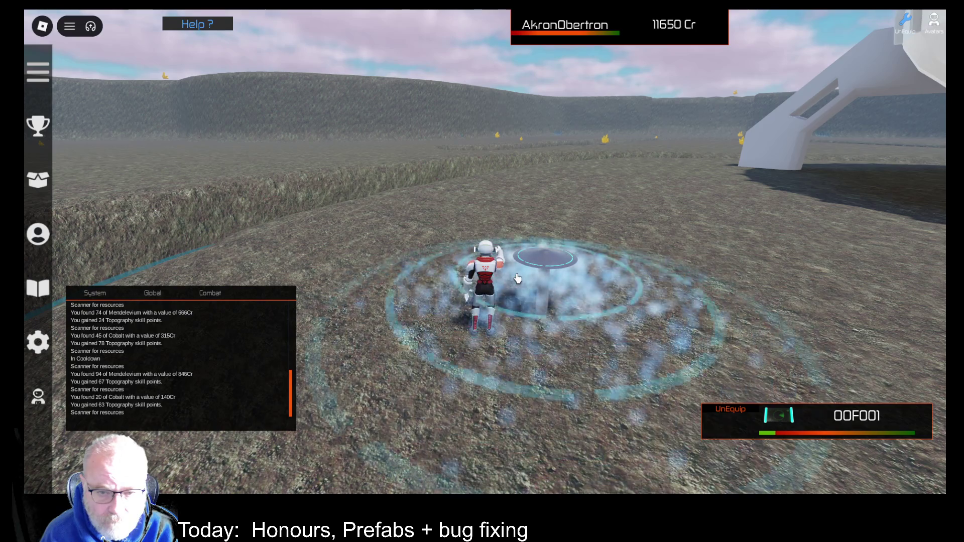
pyautogui.press('Right')
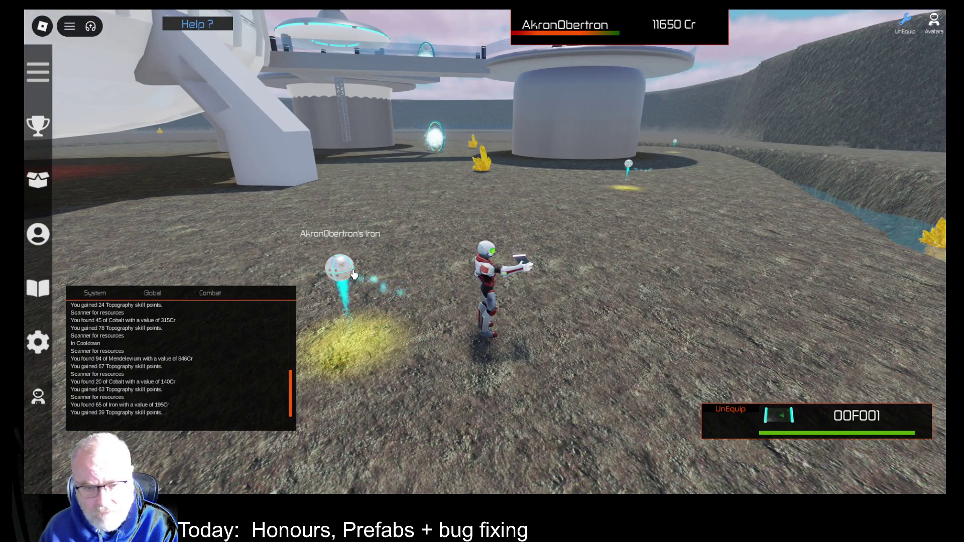
pyautogui.press('1')
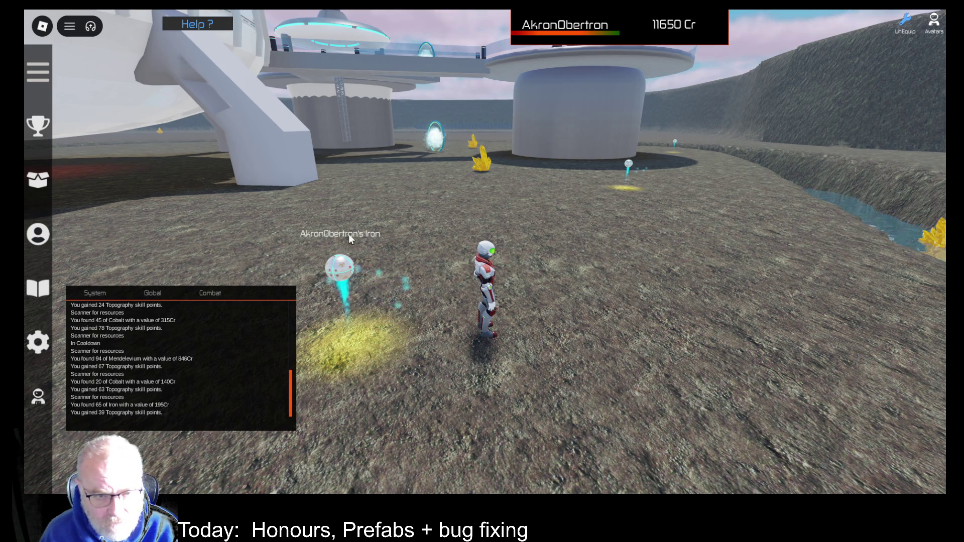
# Sell the Iron deed for 195Cr from the Deeds inventory.
pyautogui.press('i')
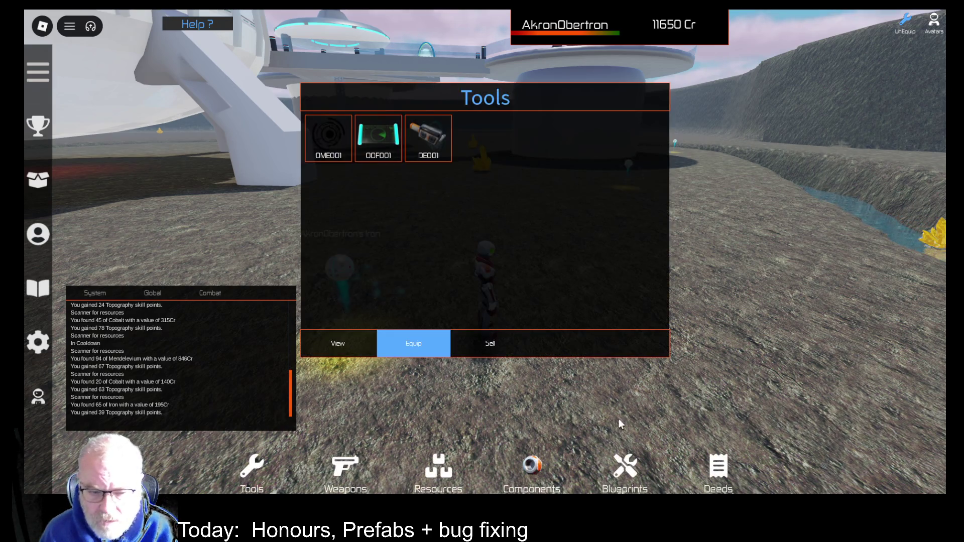
pyautogui.click(725, 466)
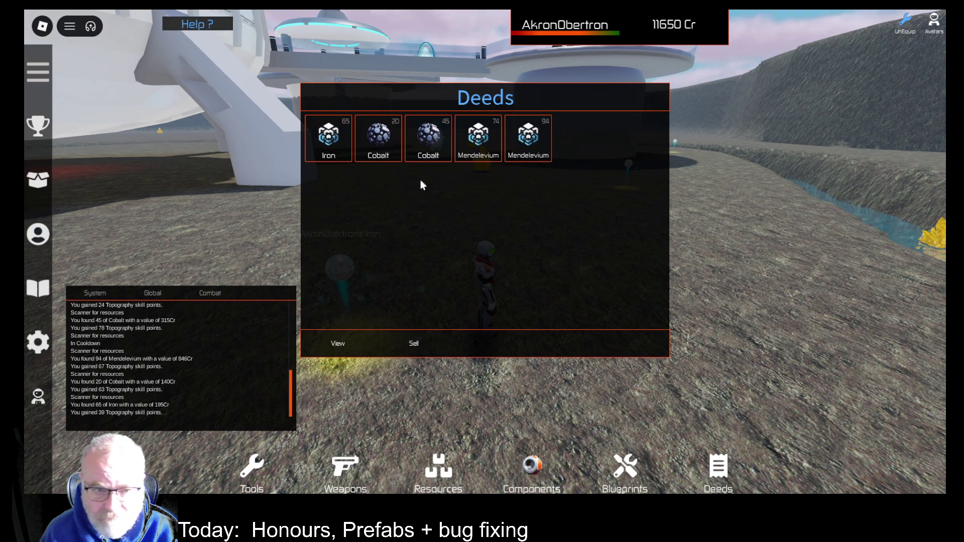
pyautogui.moveTo(555, 101)
pyautogui.mouseDown()
pyautogui.moveTo(733, 116)
pyautogui.moveTo(778, 132)
pyautogui.mouseUp()
pyautogui.click(550, 169)
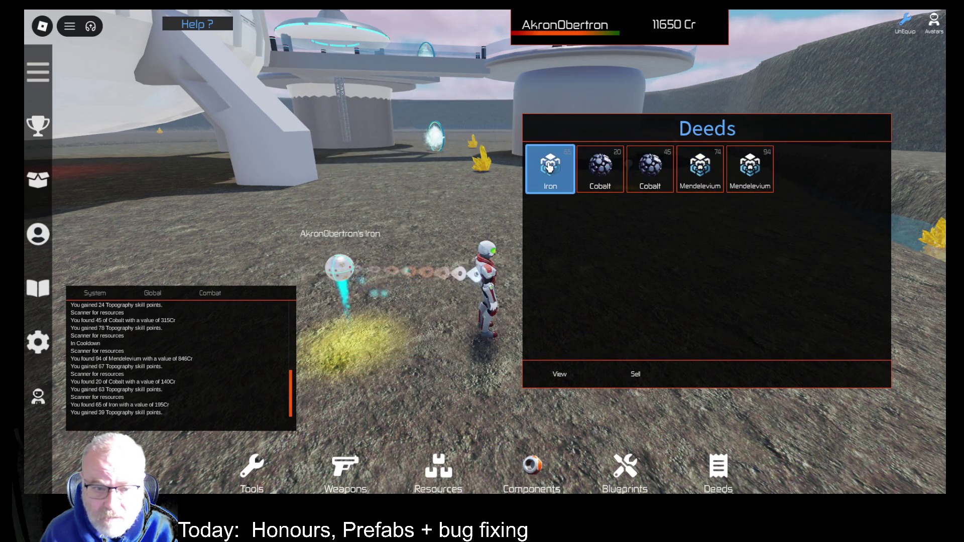
pyautogui.click(636, 377)
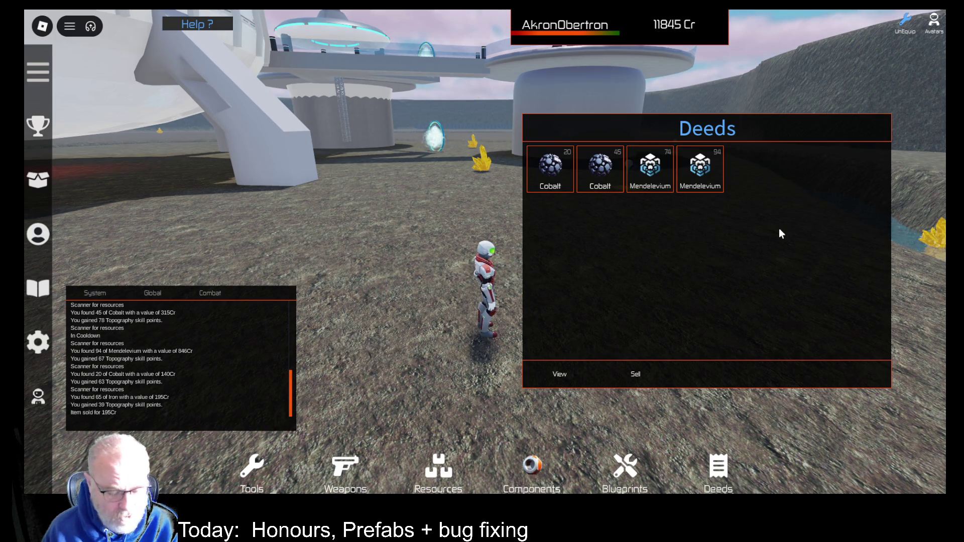
pyautogui.press('Escape')
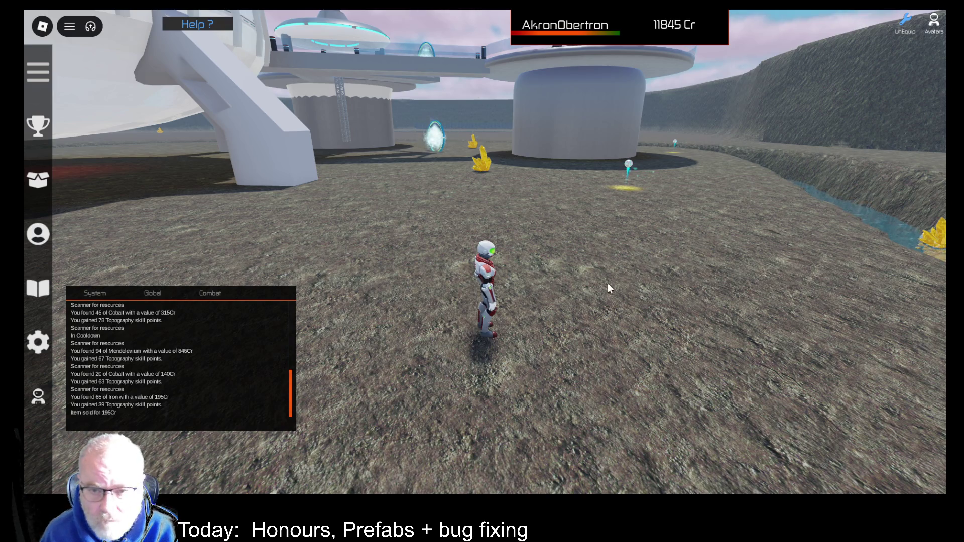
# Sell the 94 and 74 Mendelevium deeds and the 45 and 20 Cobalt deeds.
pyautogui.rightClick(610, 282)
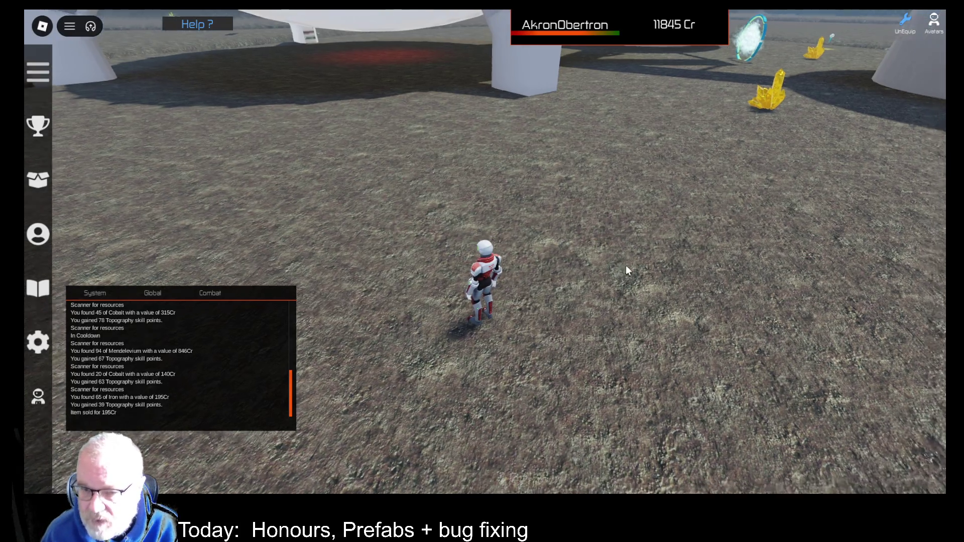
pyautogui.rightClick(625, 271)
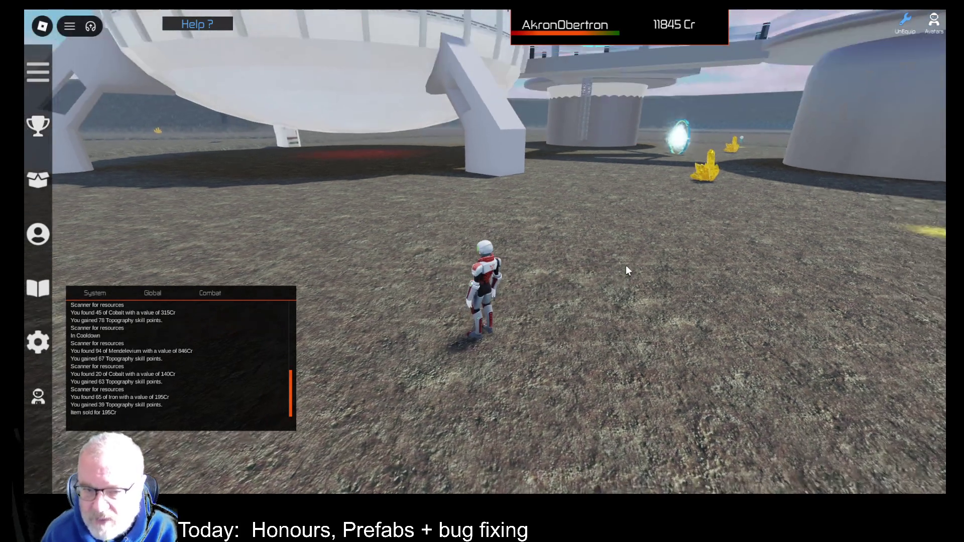
pyautogui.rightClick(633, 220)
pyautogui.press('w')
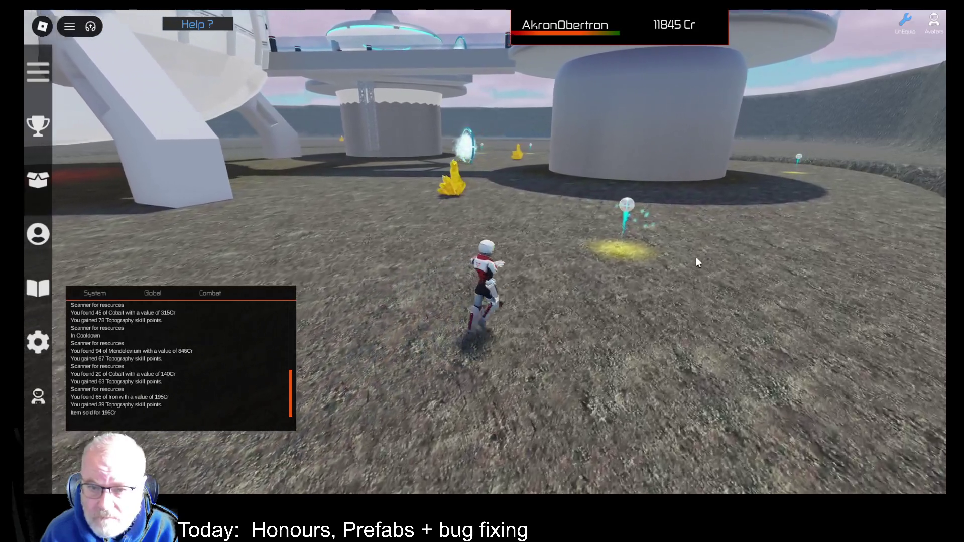
pyautogui.press('i')
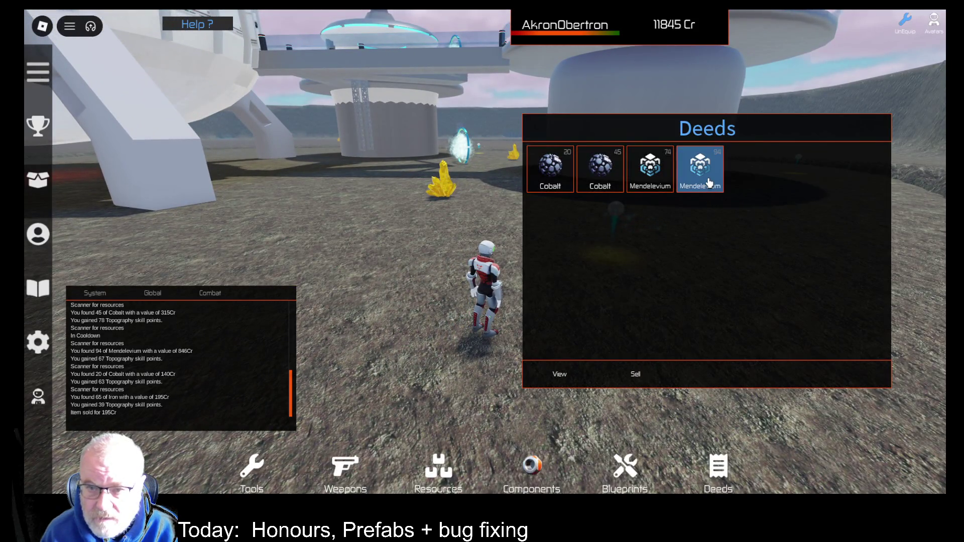
pyautogui.click(709, 186)
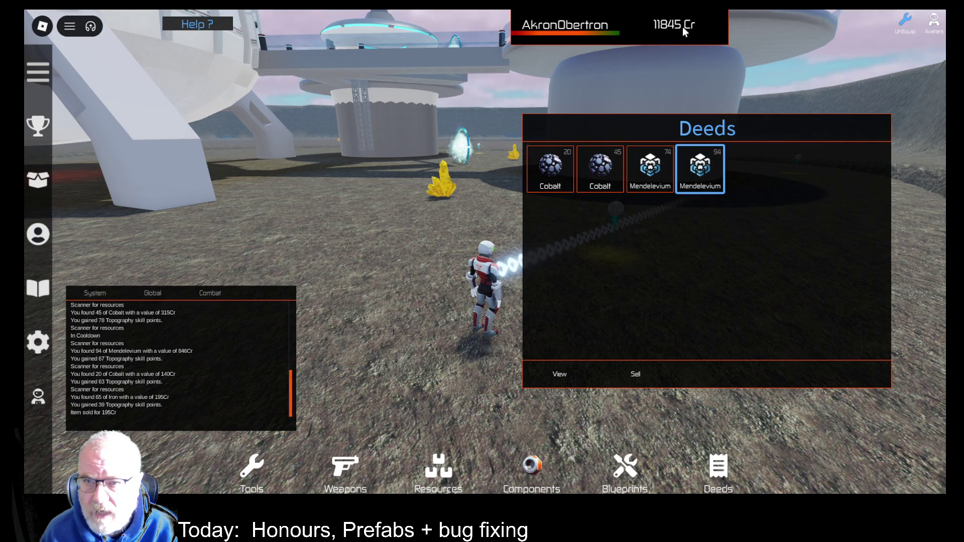
pyautogui.click(636, 377)
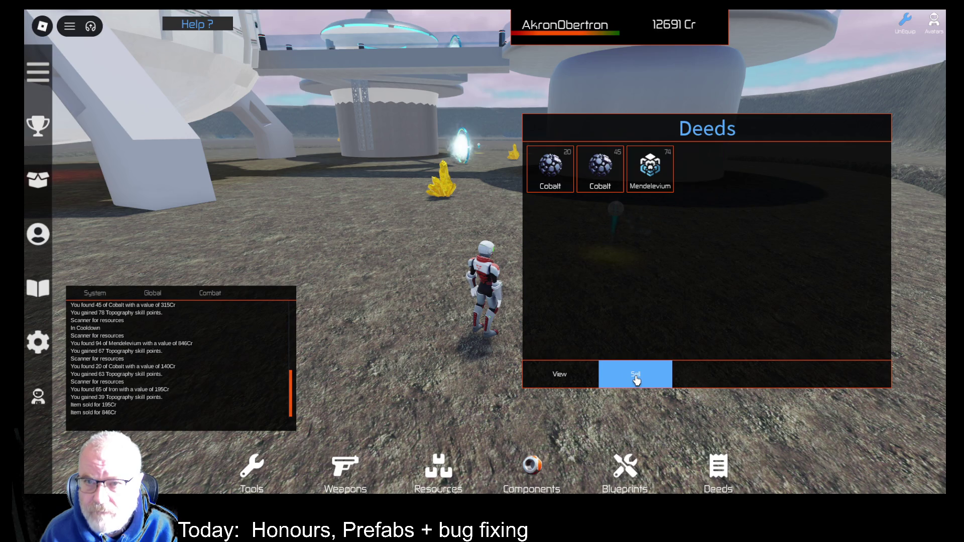
pyautogui.click(631, 174)
pyautogui.click(636, 376)
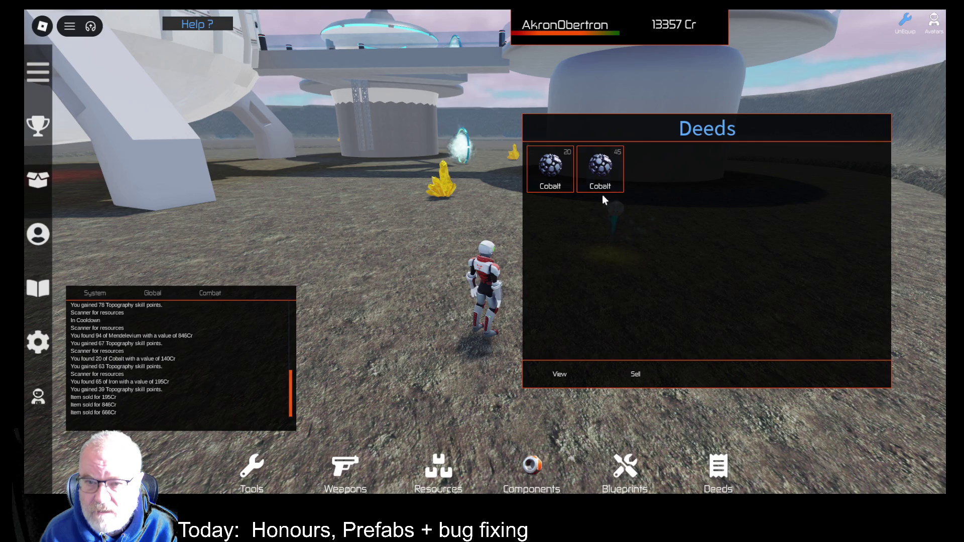
pyautogui.click(603, 184)
pyautogui.click(634, 374)
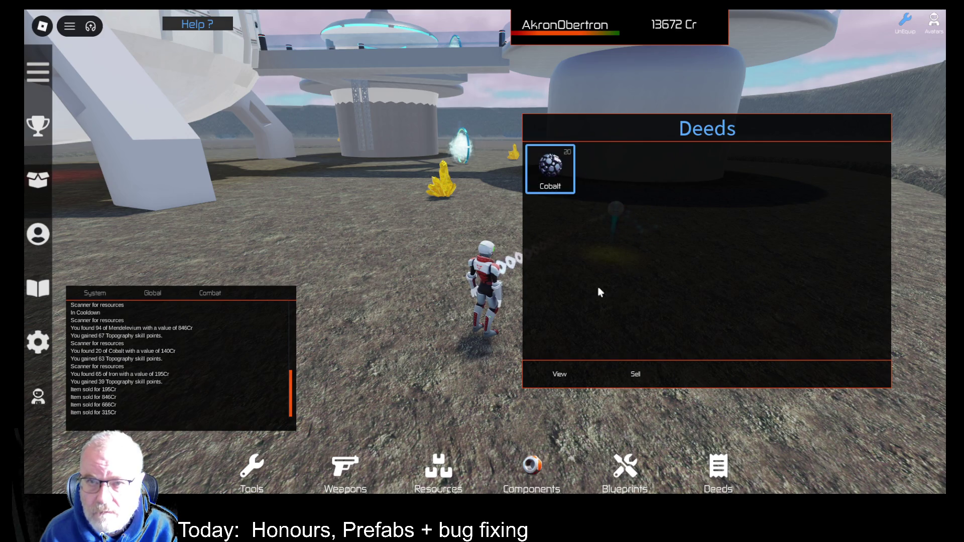
pyautogui.click(625, 374)
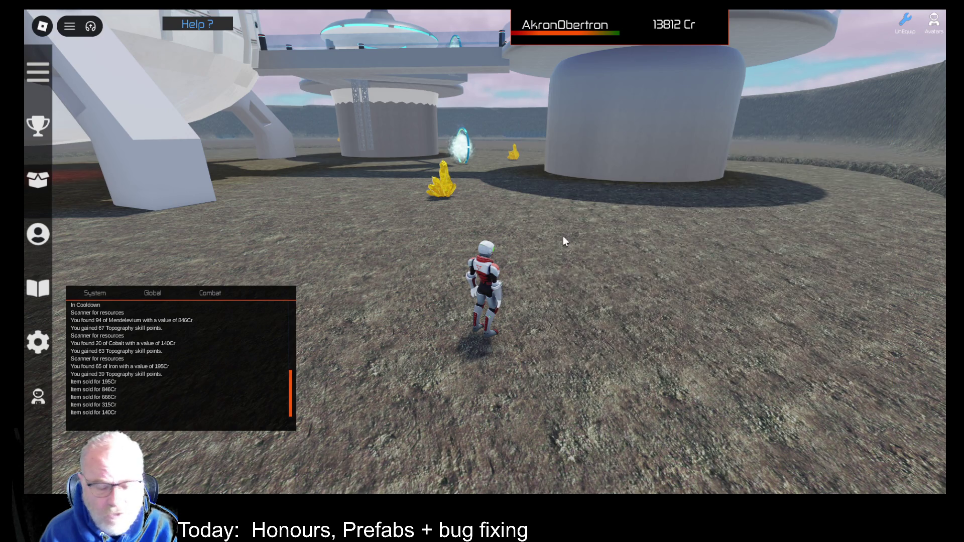
# Walk the avatar onto the canopied station pad.
pyautogui.press('w')
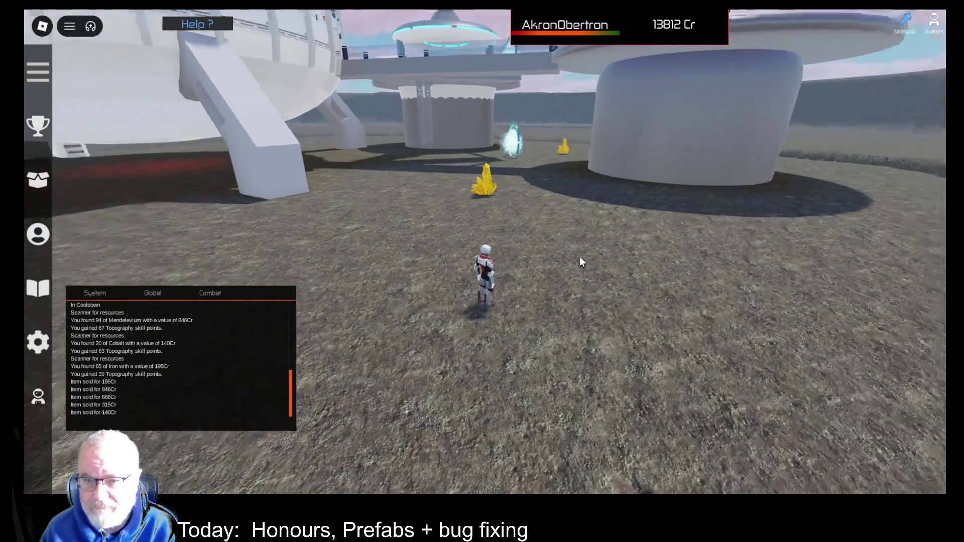
pyautogui.press('Left')
pyautogui.press('Left')
pyautogui.press('Left')
pyautogui.scroll(2, 577, 264)
pyautogui.scroll(-2, 570, 274)
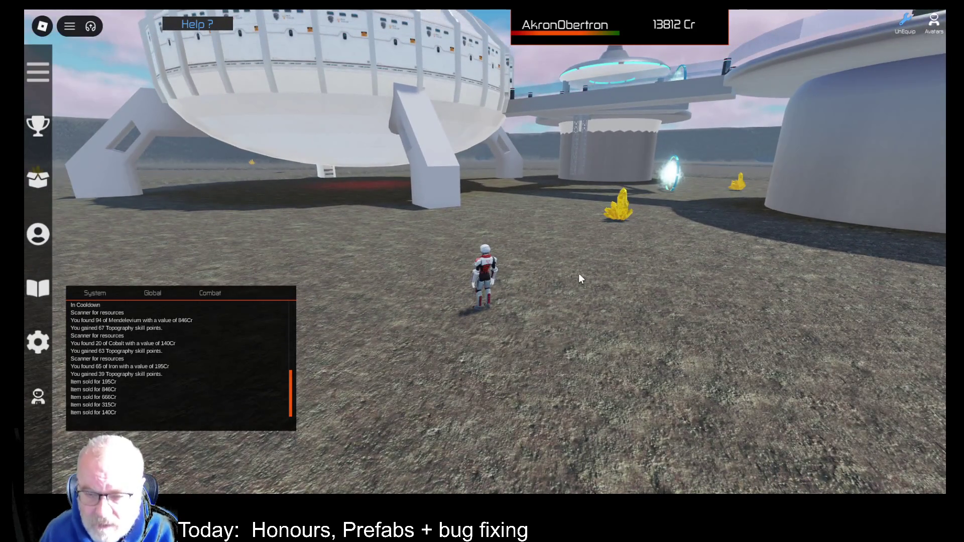
pyautogui.press('Right')
pyautogui.press('Right')
pyautogui.press('Right')
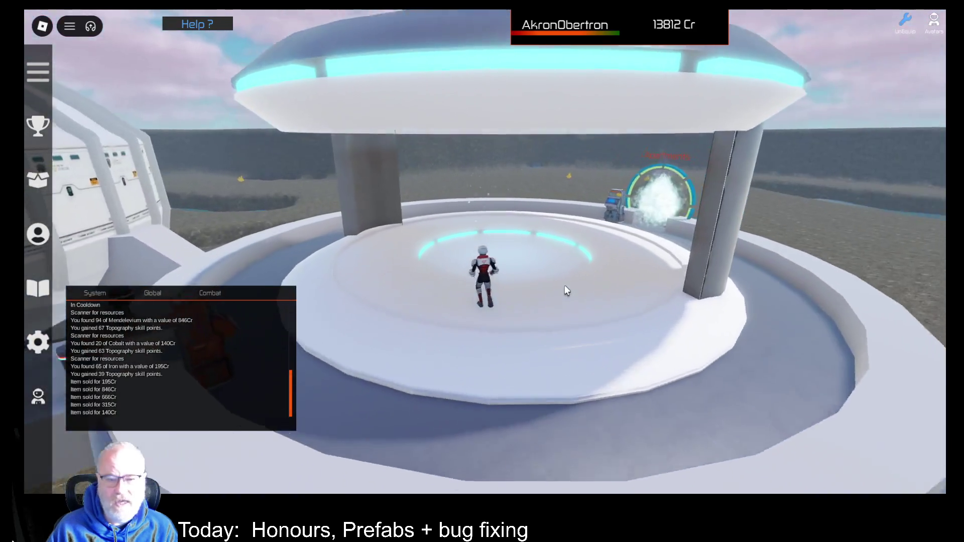
# Teleport the character to Xaley from the portal's destination list.
pyautogui.press('e')
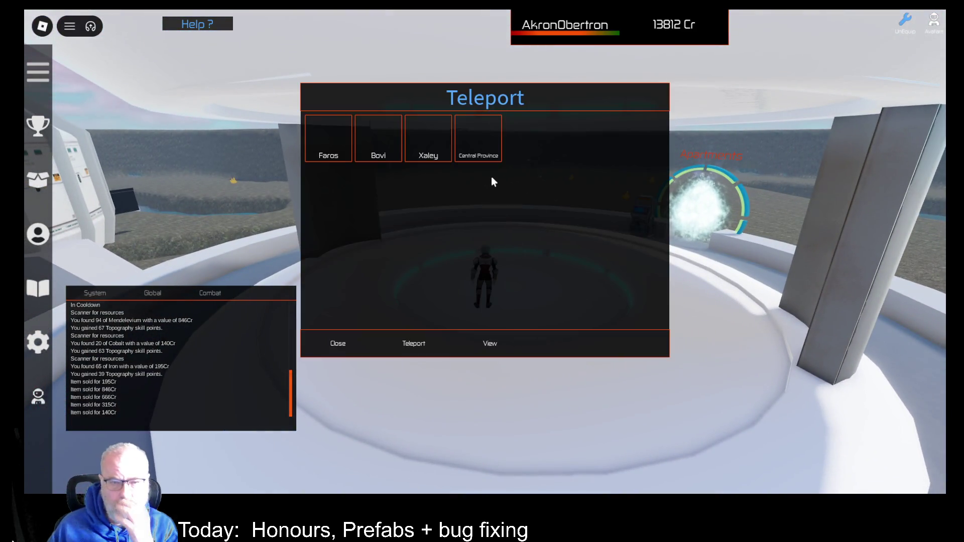
pyautogui.click(428, 140)
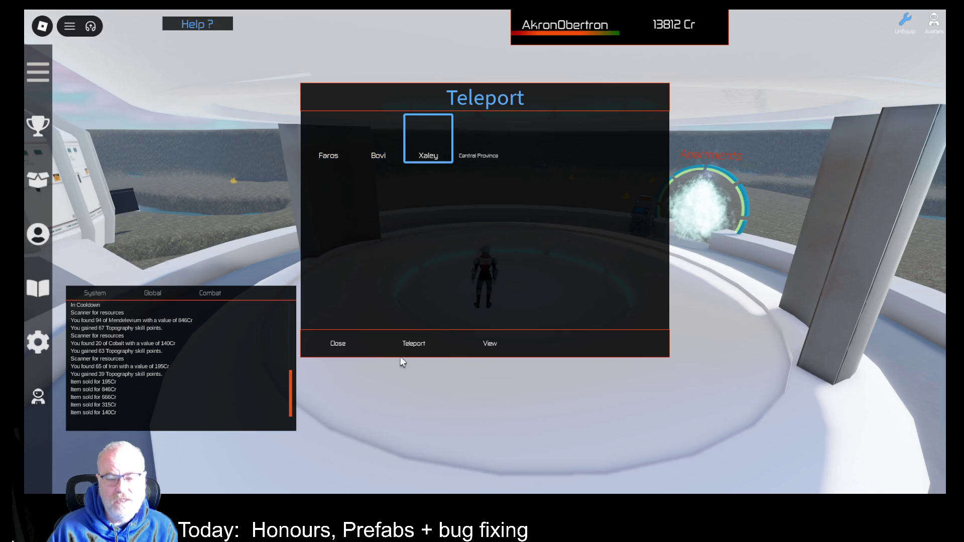
pyautogui.click(414, 347)
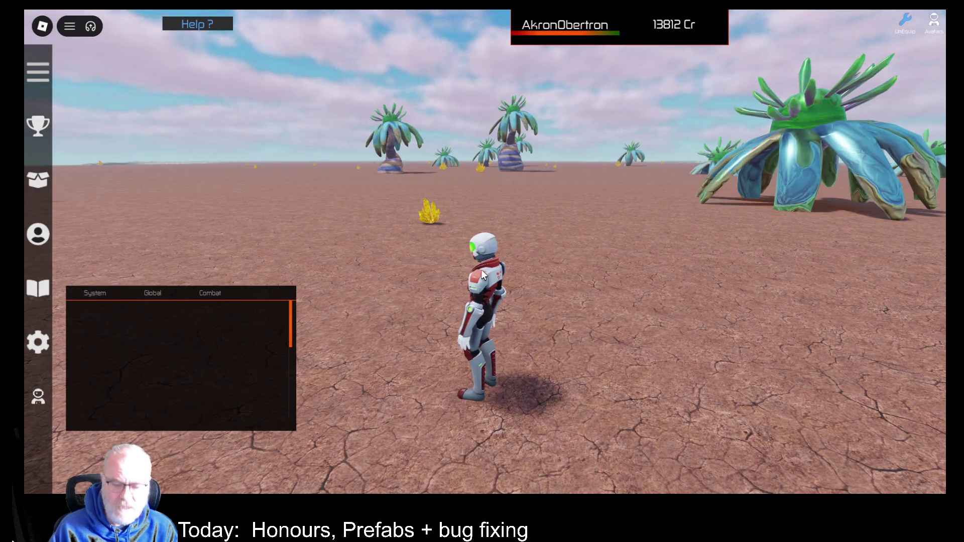
# Review the RecoveryLocation errors in the Developer Console, close it, and start running toward the buildings.
pyautogui.press('F9')
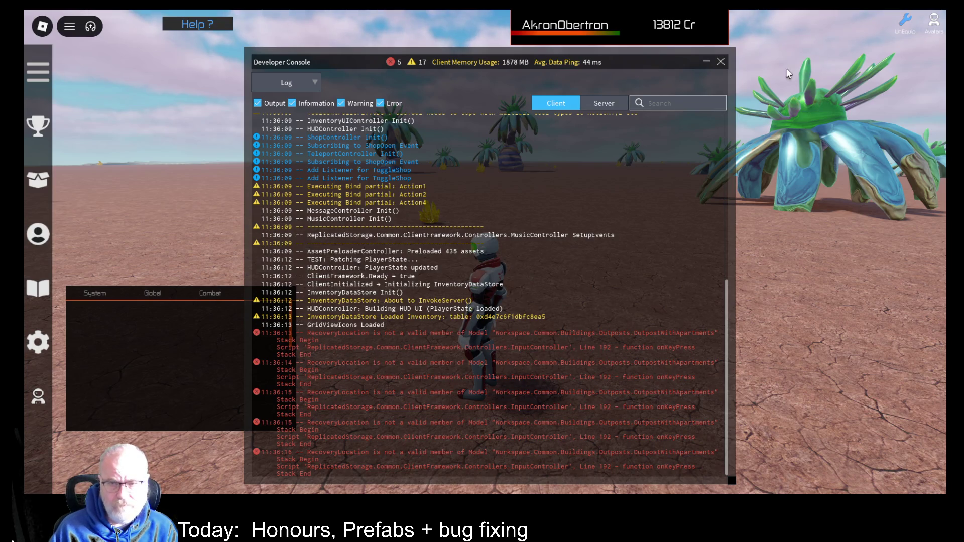
pyautogui.click(720, 67)
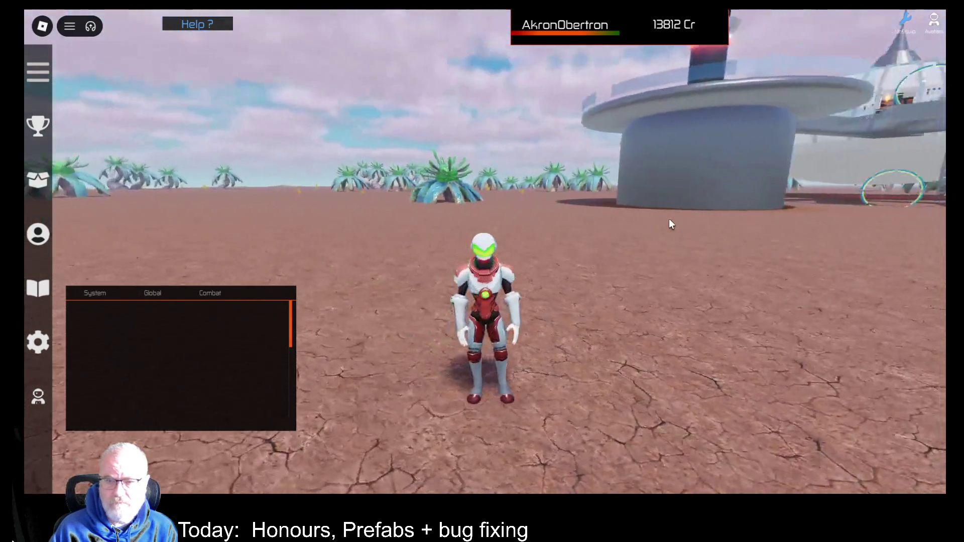
pyautogui.press('w')
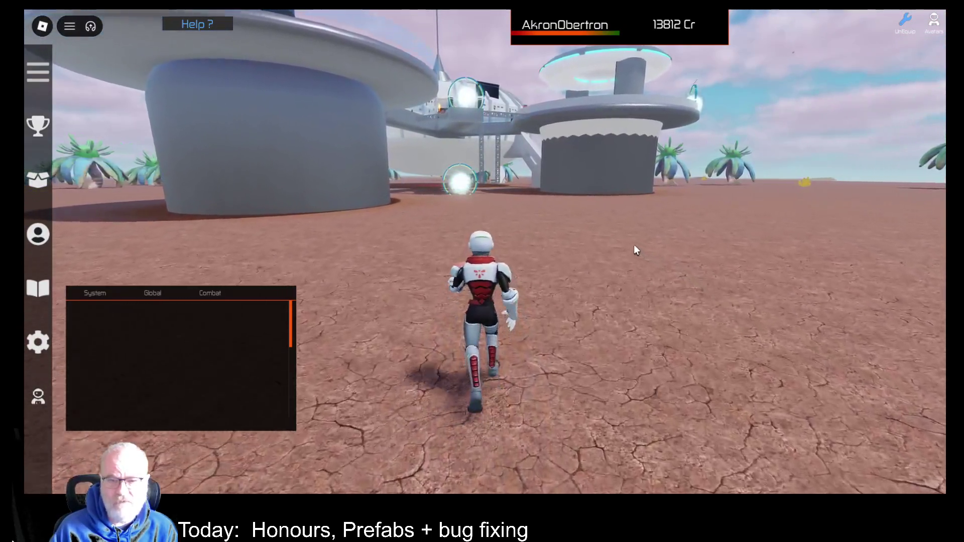
pyautogui.press('Left')
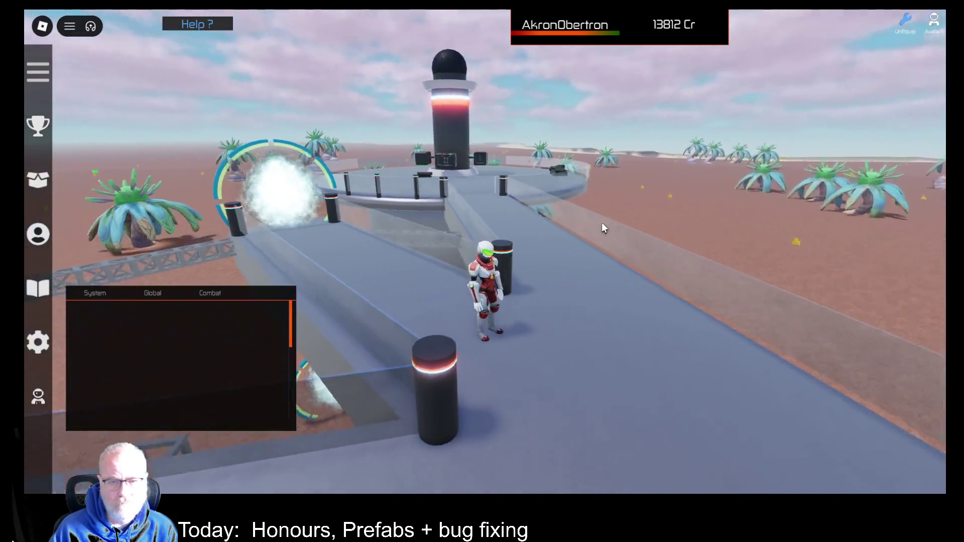
# Run along the walkway to the apartment tower and up onto the Apartments portal platform.
pyautogui.press('d')
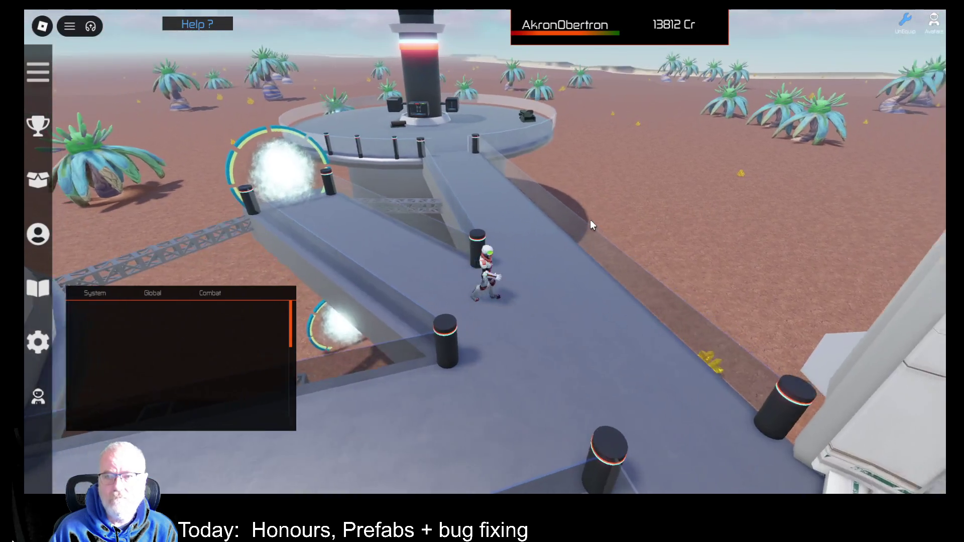
pyautogui.press('d')
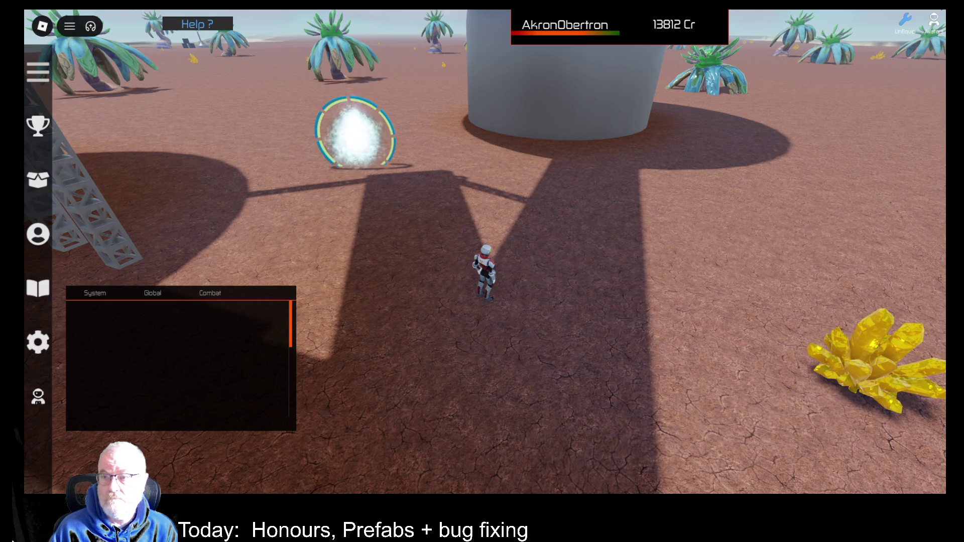
pyautogui.press('w')
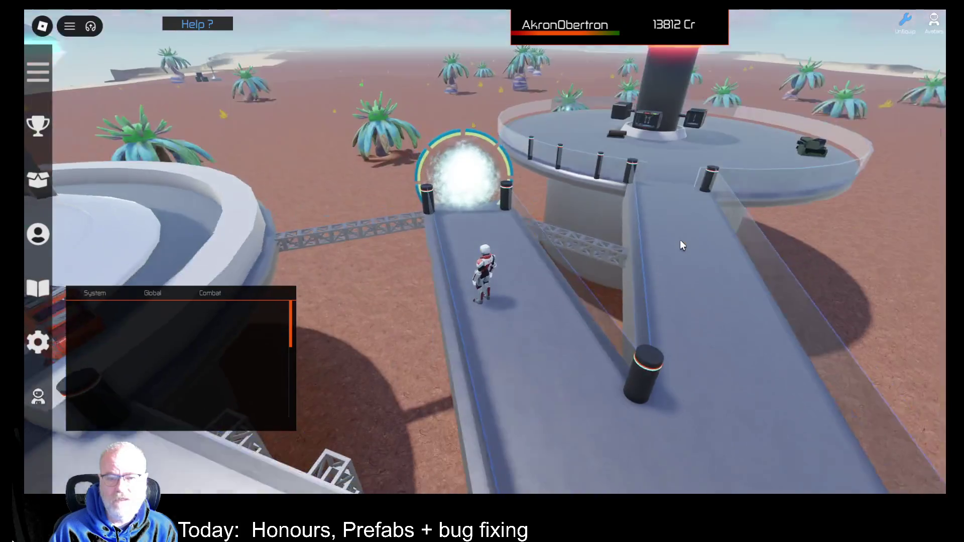
pyautogui.press('s')
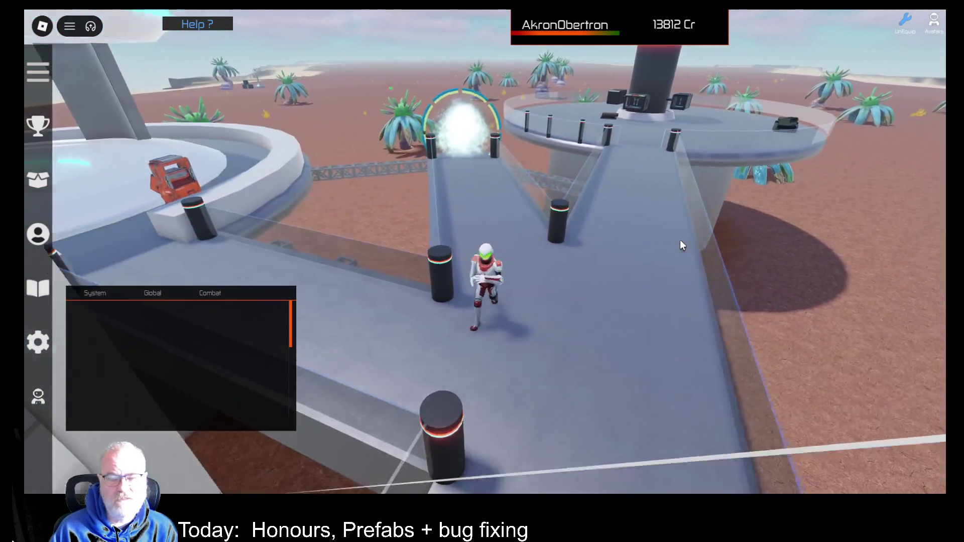
pyautogui.press('w')
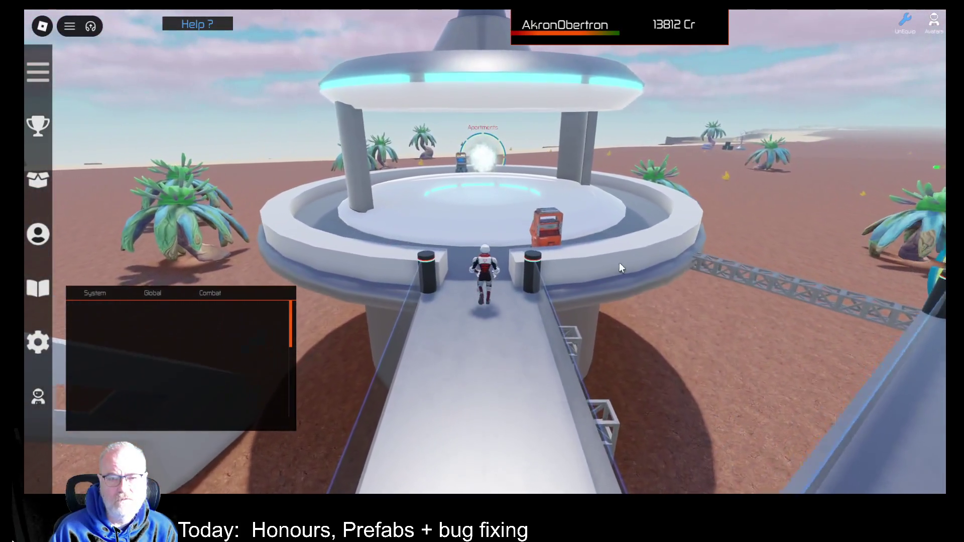
pyautogui.press('w')
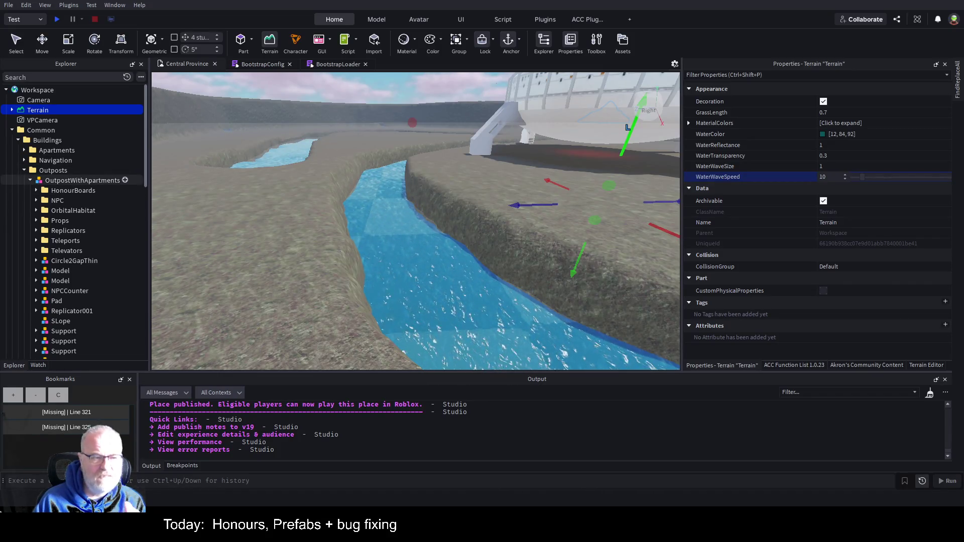
# Select OutpostWithApartments in the Explorer to show its position -64.604, 40.815, -40.47.
pyautogui.scroll(-5, 76, 200)
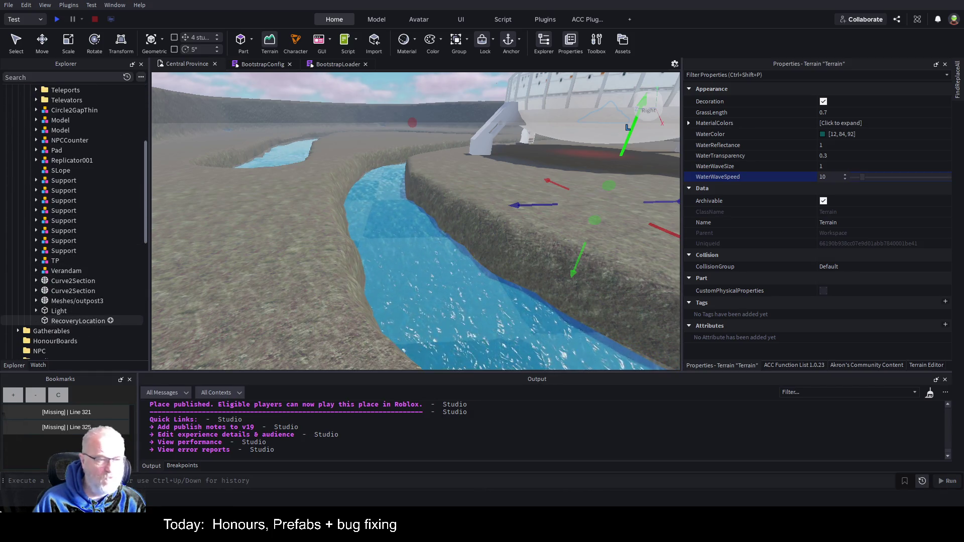
pyautogui.scroll(4, 76, 316)
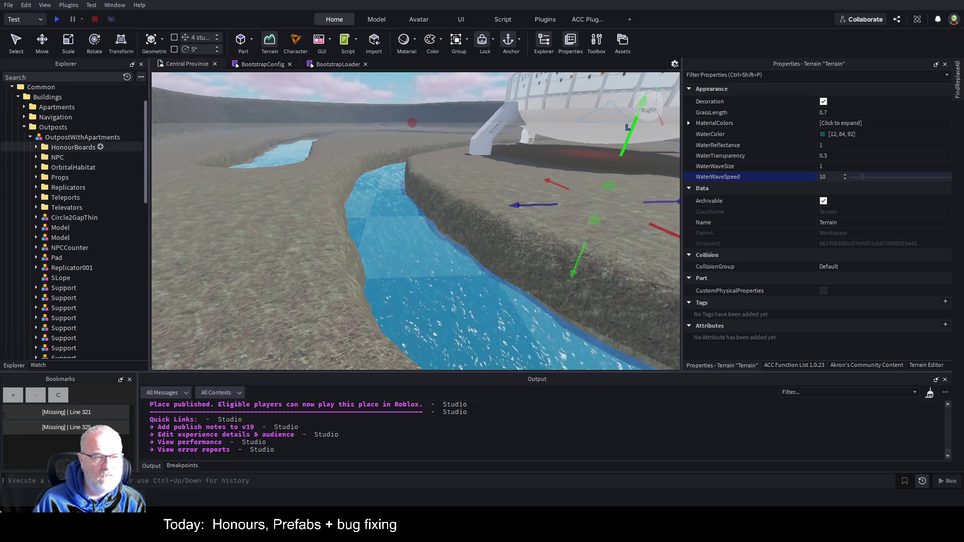
pyautogui.click(83, 138)
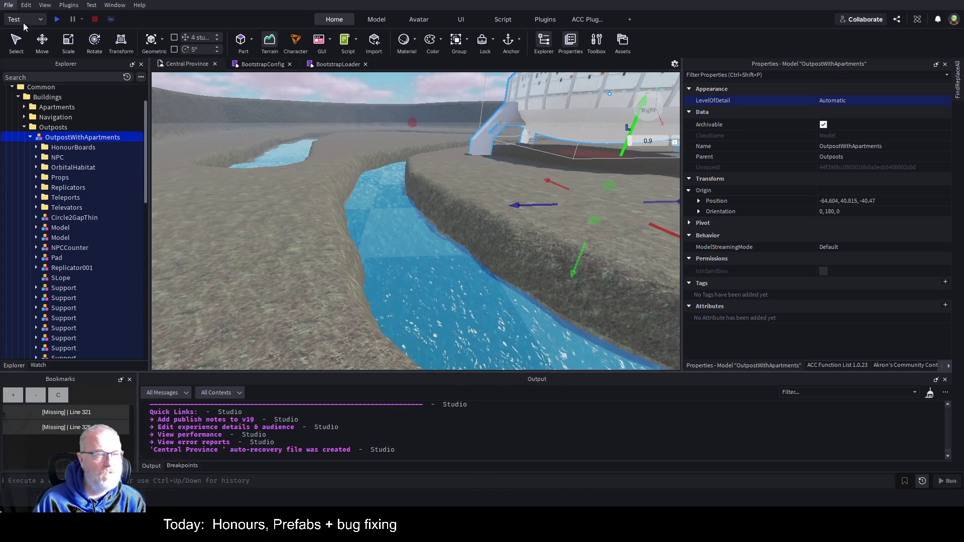
# Save the Central Province place with Ctrl+S and close it.
pyautogui.hotkey('ctrl', 's')
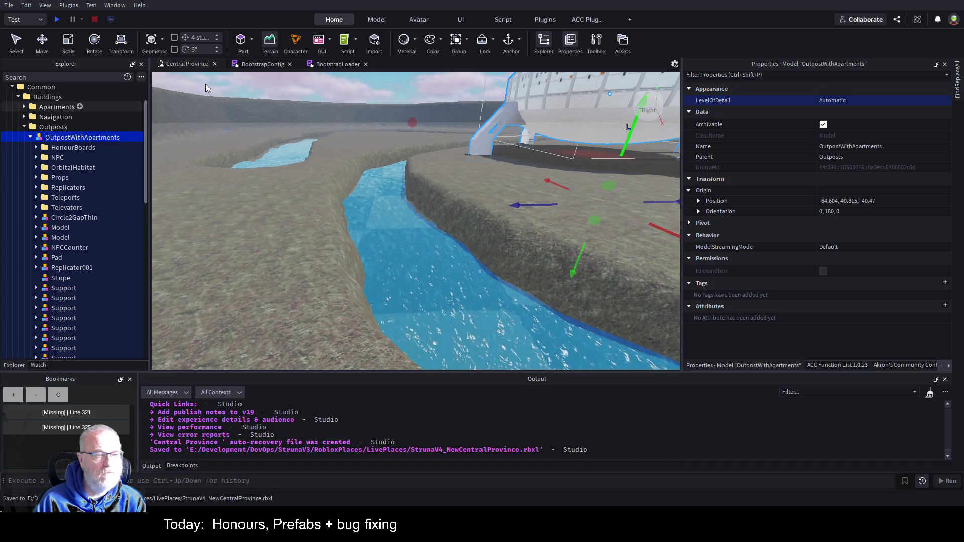
pyautogui.hotkey('ctrl', 'F4')
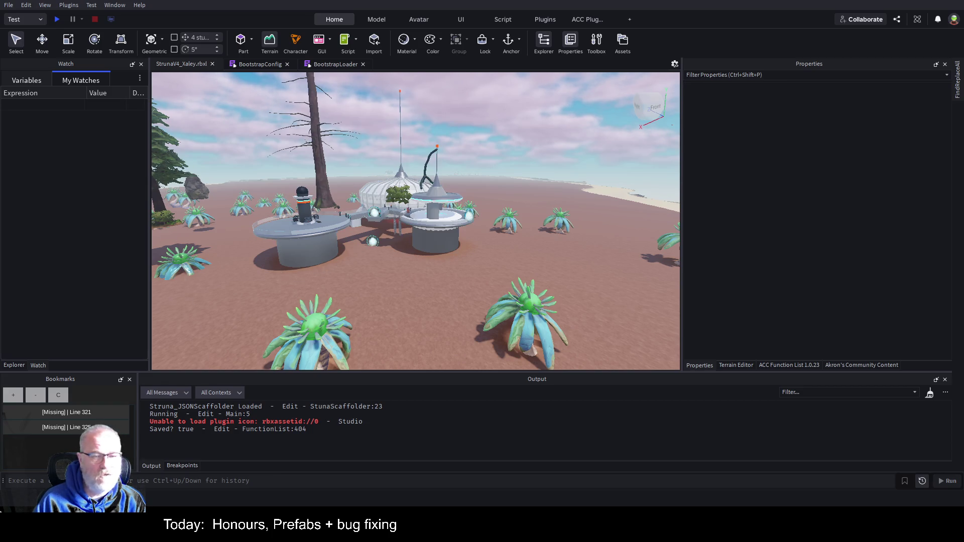
# Expand Workspace > Common > Buildings > Outposts and delete the old OutpostWithApartments model.
pyautogui.click(15, 365)
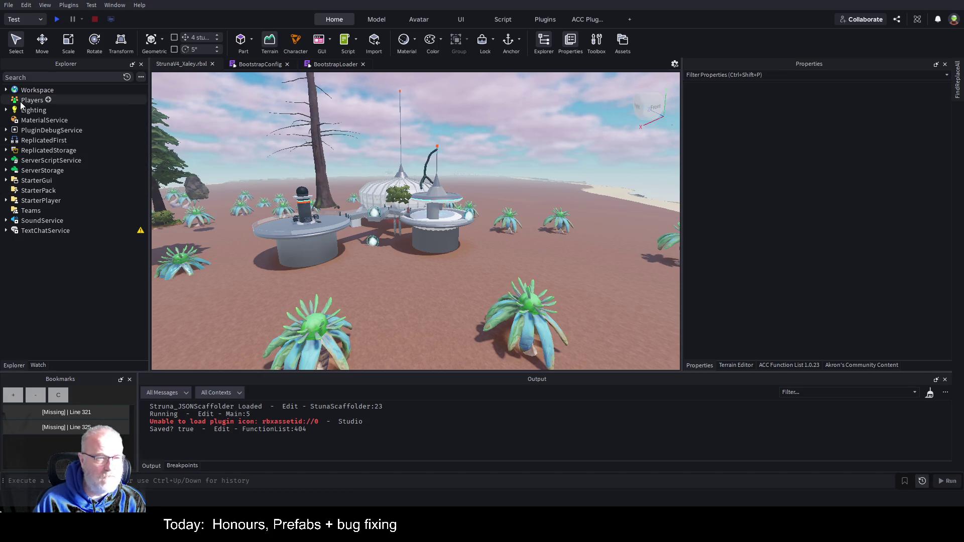
pyautogui.click(6, 90)
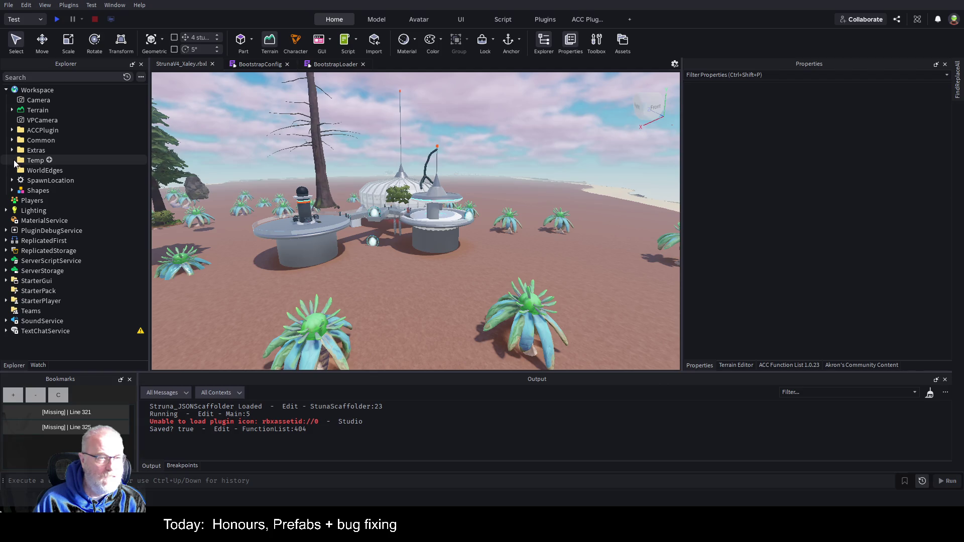
pyautogui.click(12, 140)
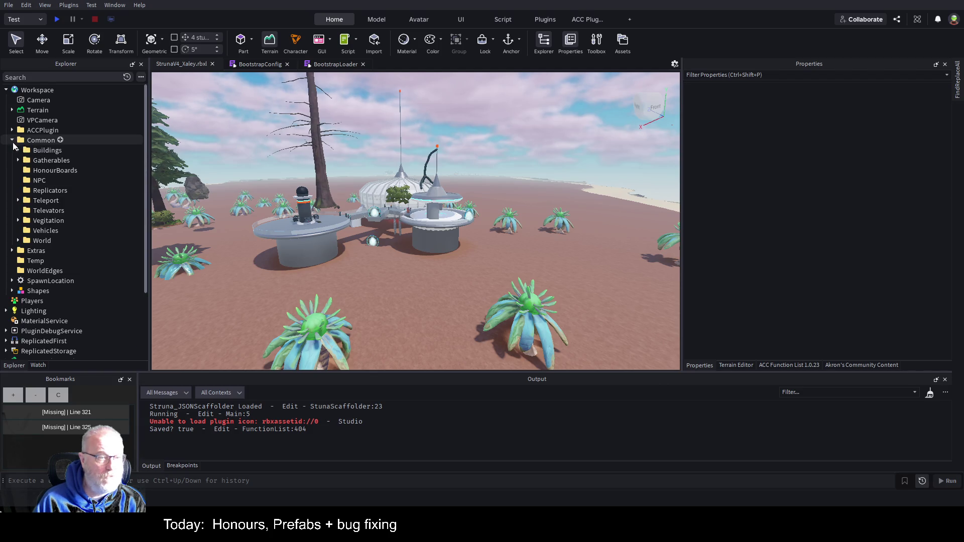
pyautogui.click(18, 150)
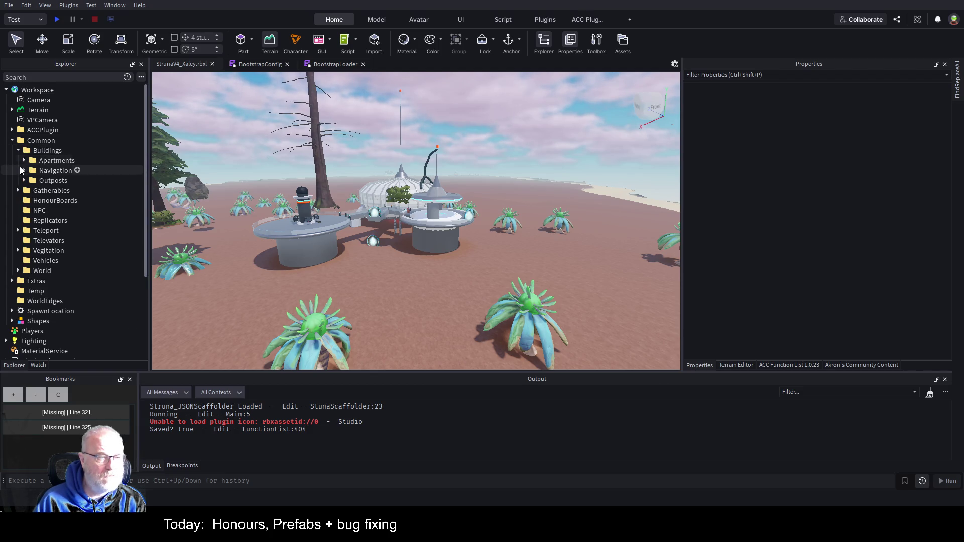
pyautogui.click(24, 181)
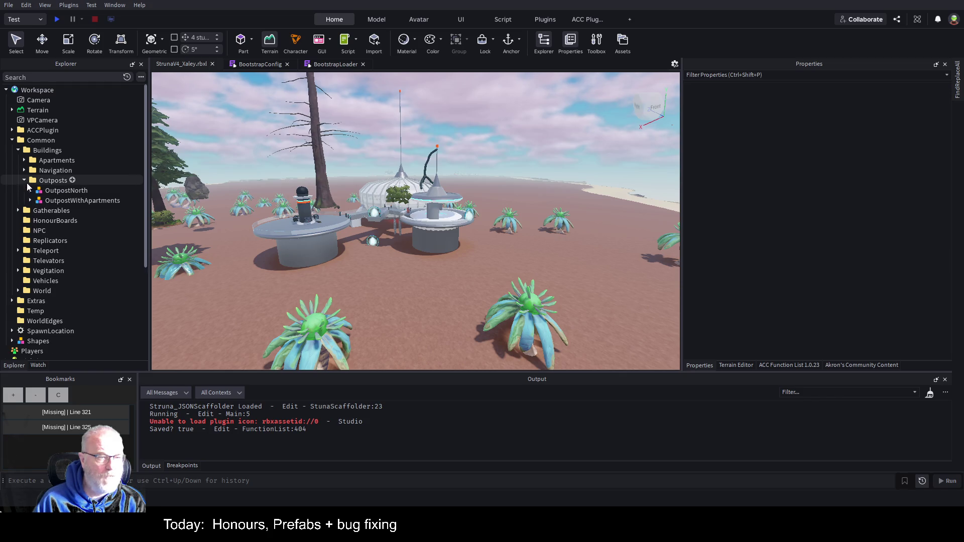
pyautogui.click(85, 199)
pyautogui.press('Delete')
# Paste a fresh OutpostWithApartments into Outposts, inspect its NPCCounter part, and delete the ACCPlugin folder.
pyautogui.click(62, 180)
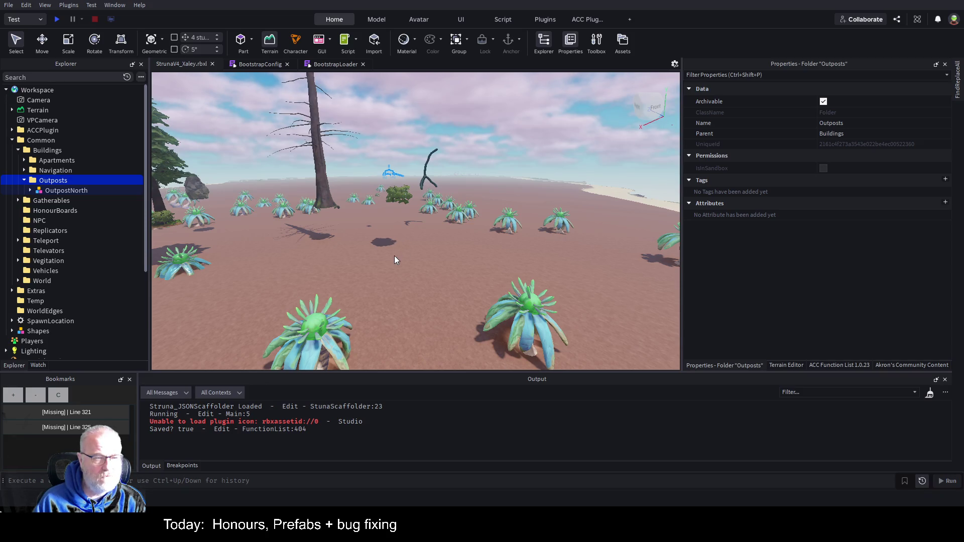
pyautogui.hotkey('ctrl', 'shift', 'v')
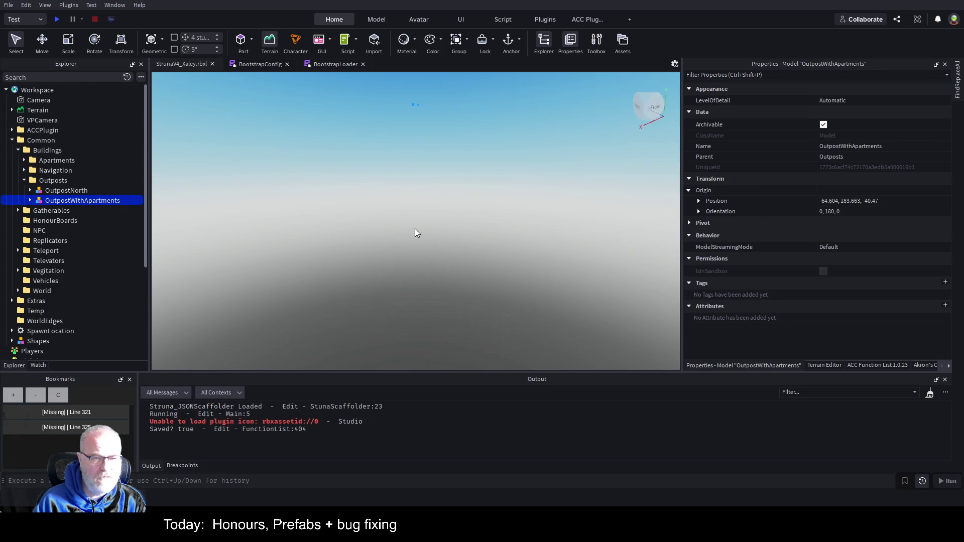
pyautogui.scroll(2, 442, 234)
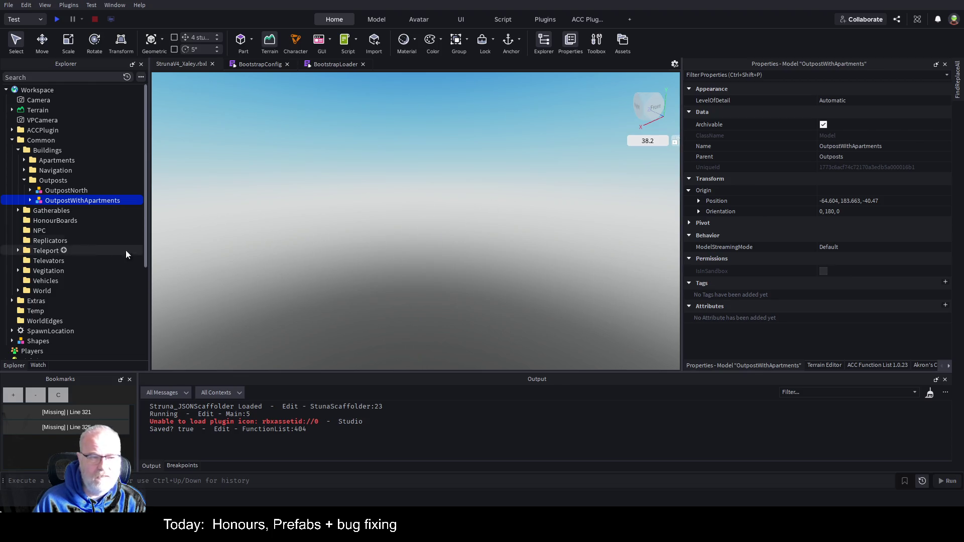
pyautogui.click(56, 190)
pyautogui.click(29, 201)
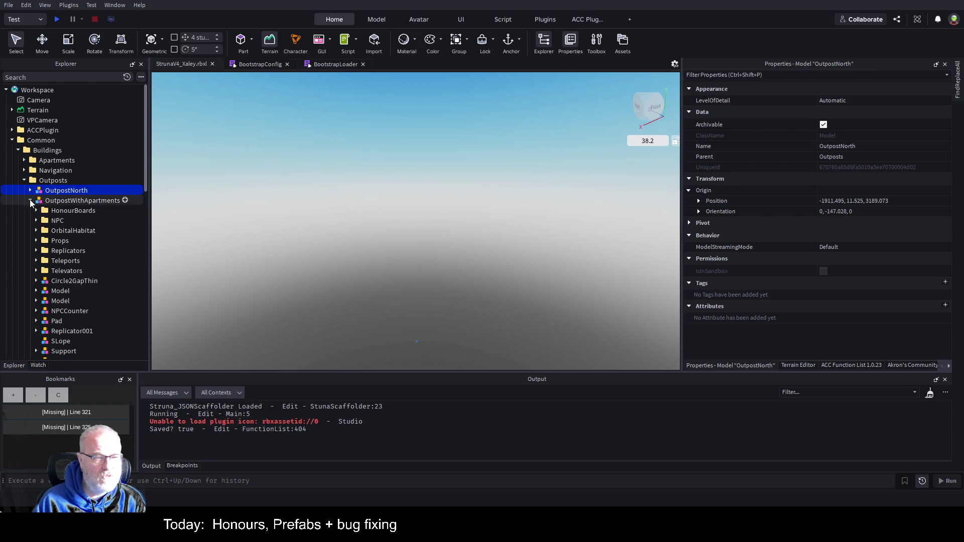
pyautogui.click(88, 312)
pyautogui.press('f')
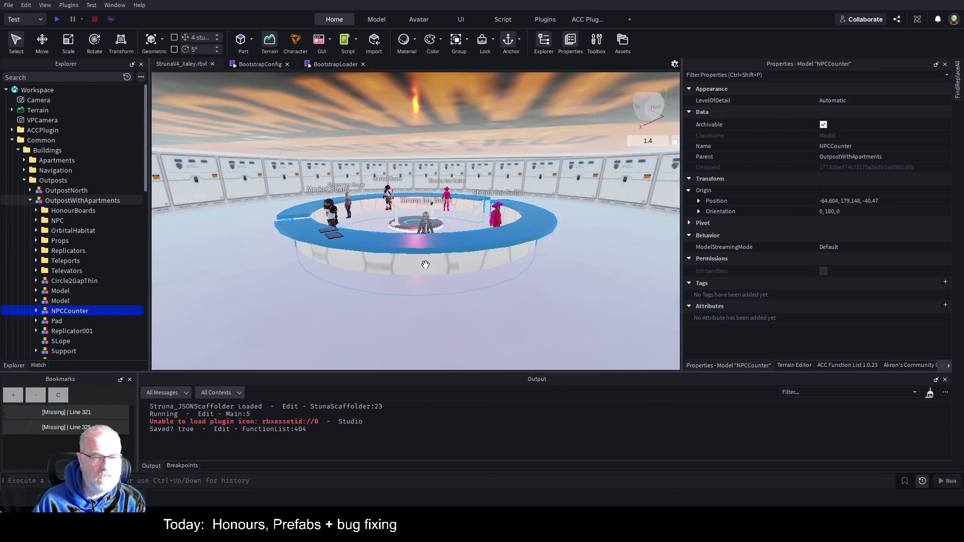
pyautogui.scroll(-10, 456, 245)
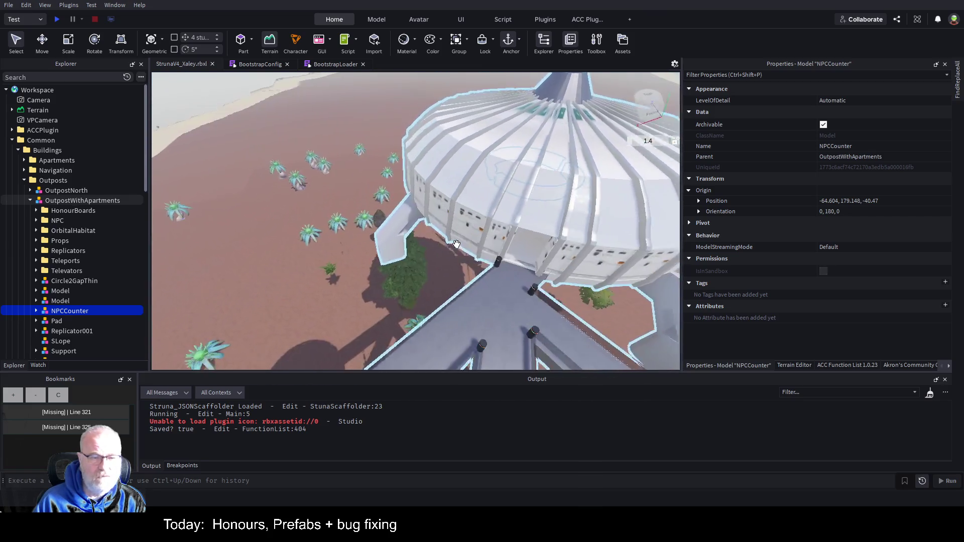
pyautogui.press('a')
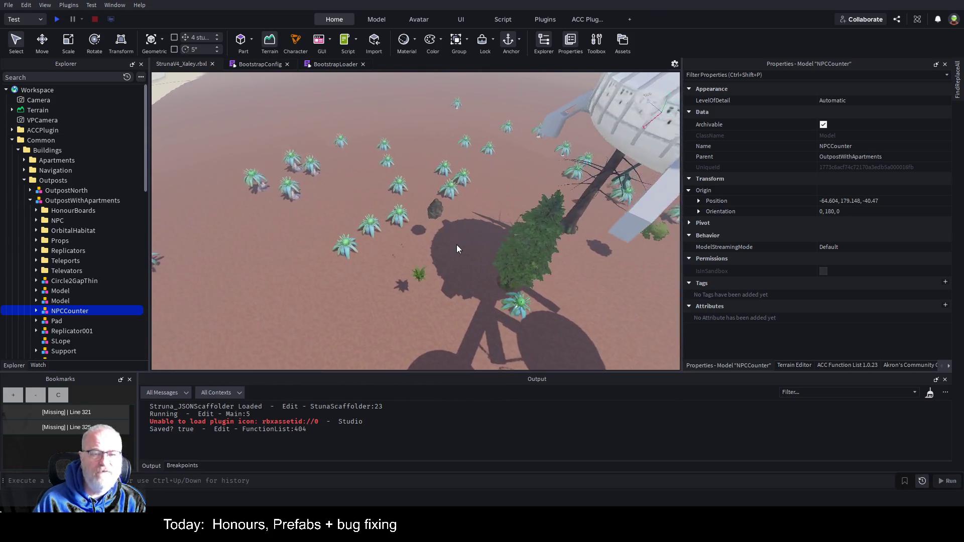
pyautogui.scroll(5, 457, 248)
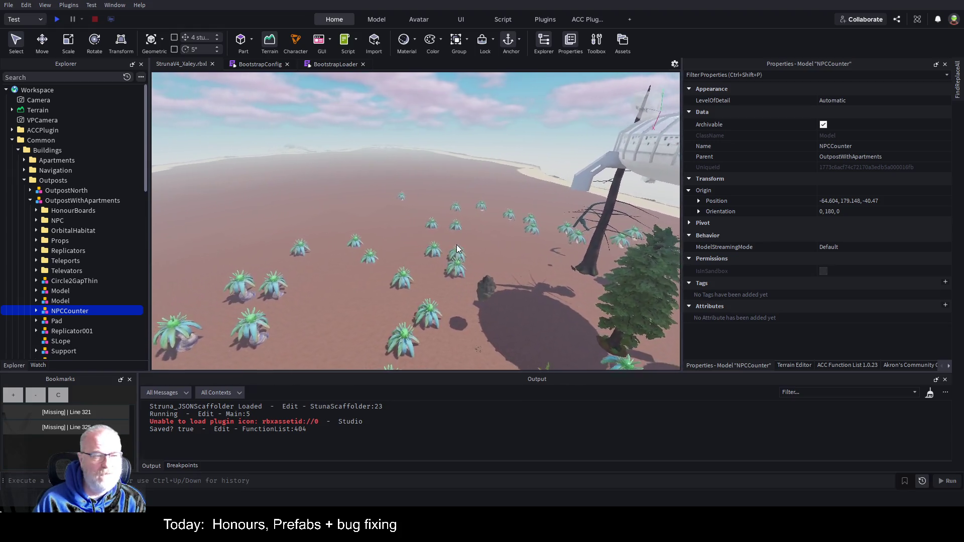
pyautogui.click(42, 130)
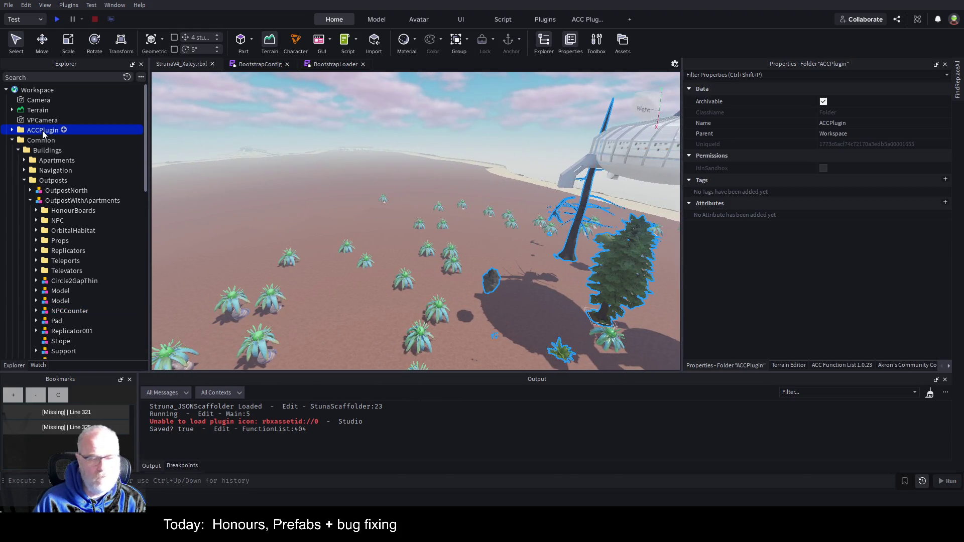
pyautogui.press('Delete')
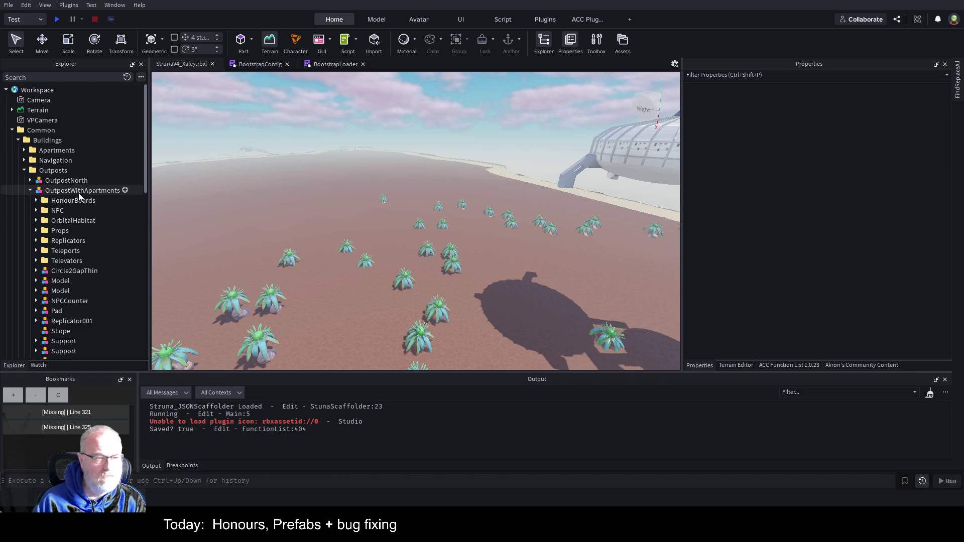
# Lower the new OutpostWithApartments toward the desert ground with the Move tool's Y handle.
pyautogui.click(83, 190)
pyautogui.press('f')
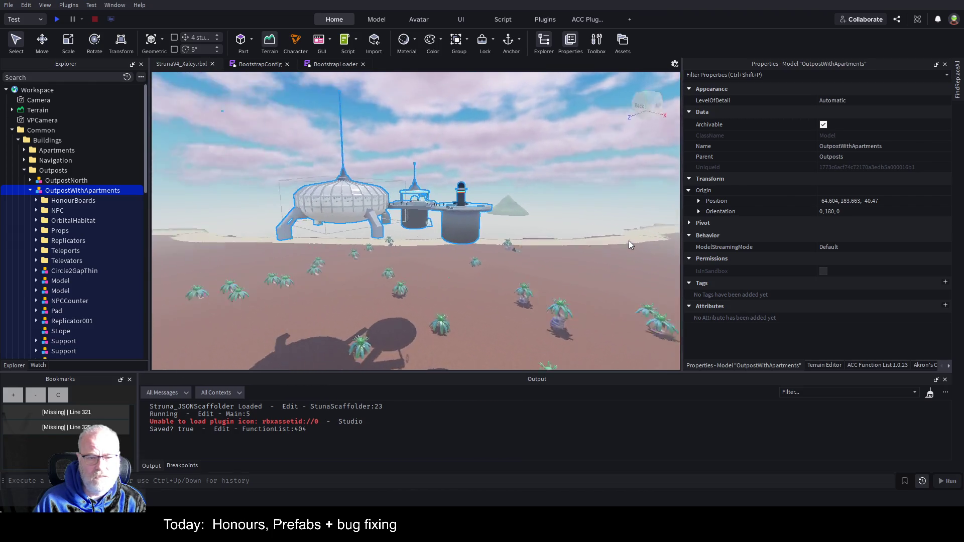
pyautogui.hotkey('ctrl', '2')
pyautogui.moveTo(416, 155); pyautogui.dragTo(423, 257)
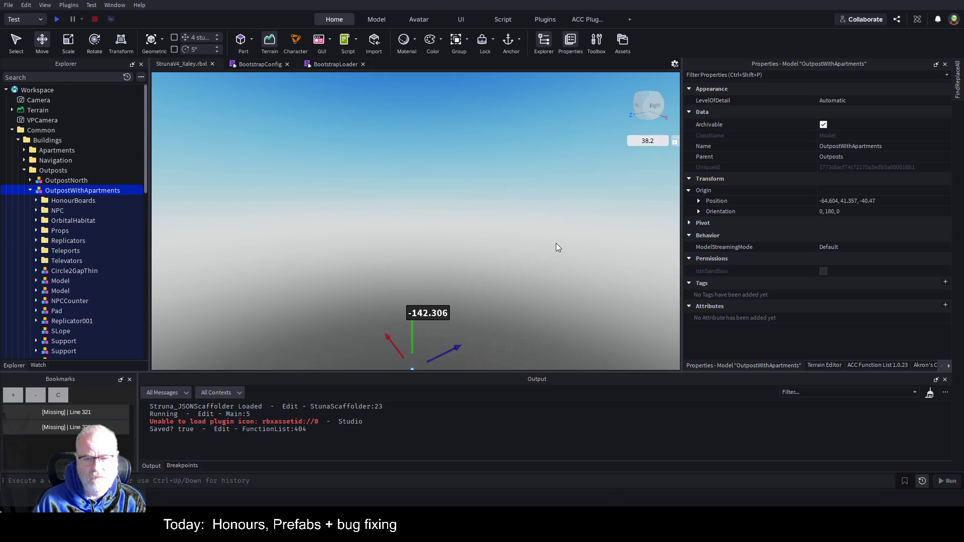
pyautogui.scroll(-3, 488, 283)
pyautogui.click(276, 49)
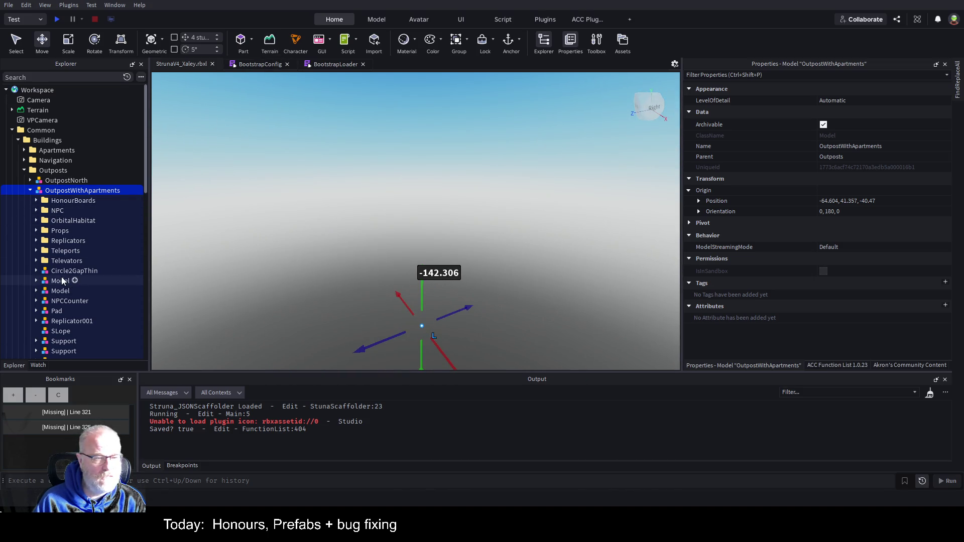
# Inspect the outpost's dome at ground level and move a plant beside the outpost.
pyautogui.click(60, 281)
pyautogui.press('f')
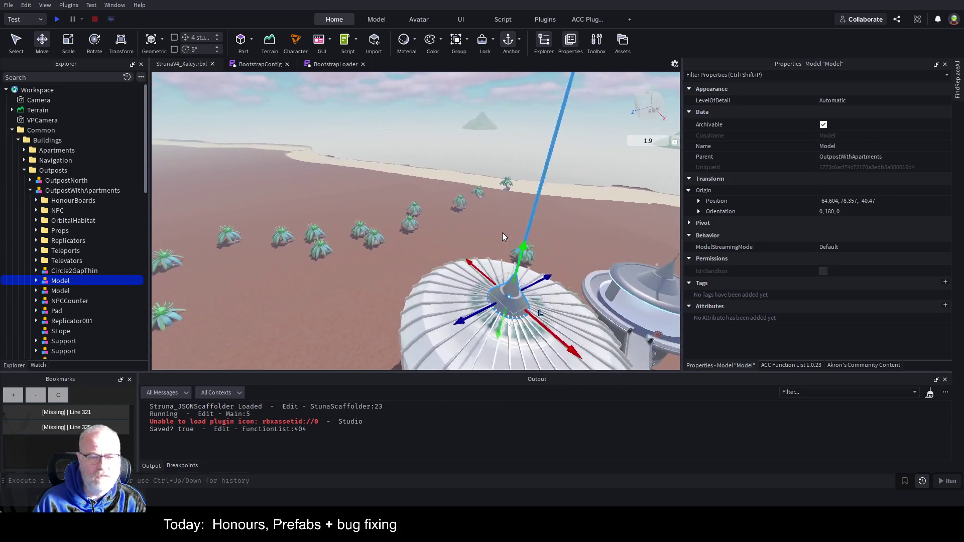
pyautogui.press('q')
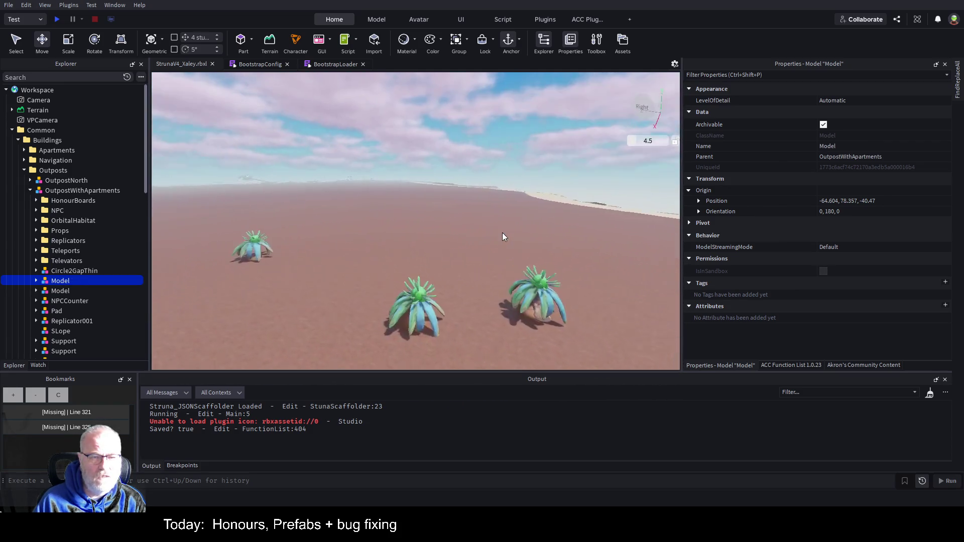
pyautogui.press('w')
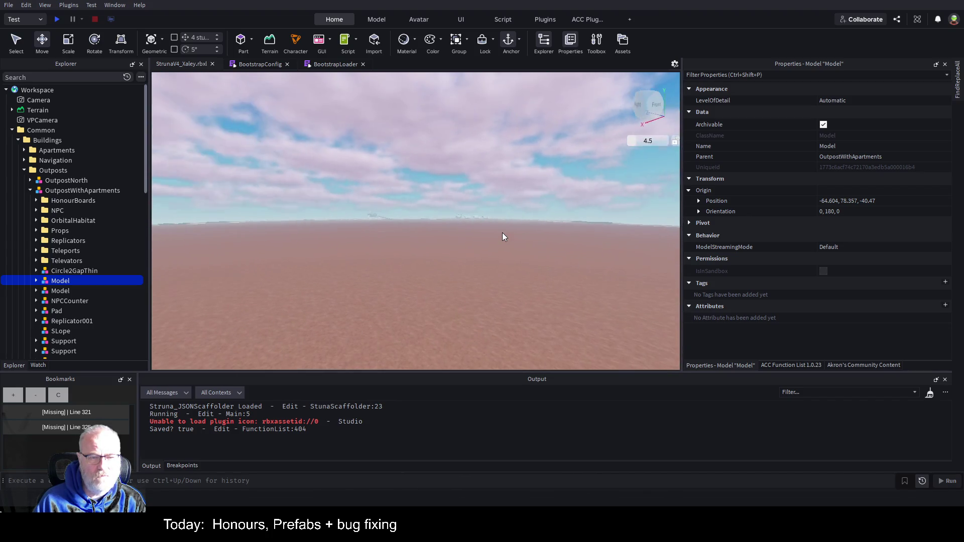
pyautogui.press('Left')
pyautogui.press('f')
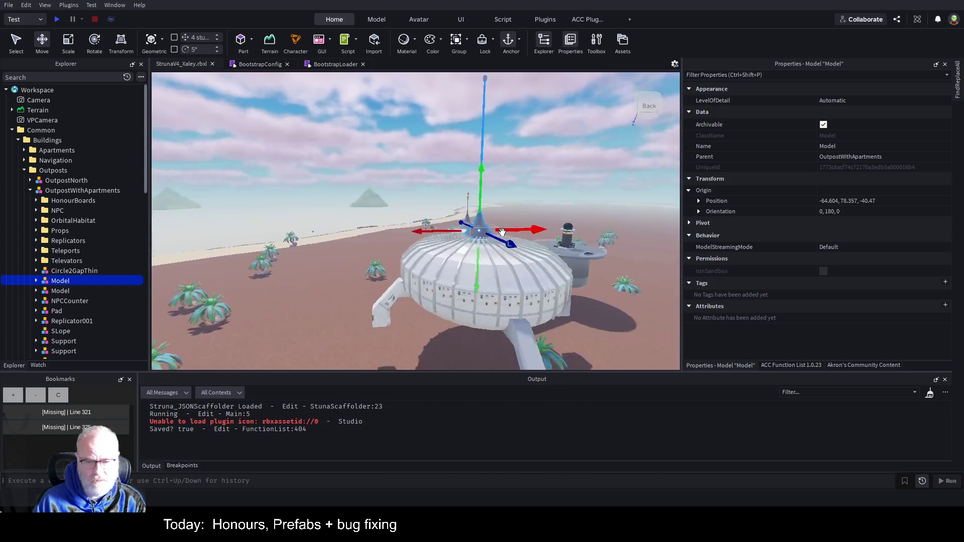
pyautogui.scroll(-5, 378, 322)
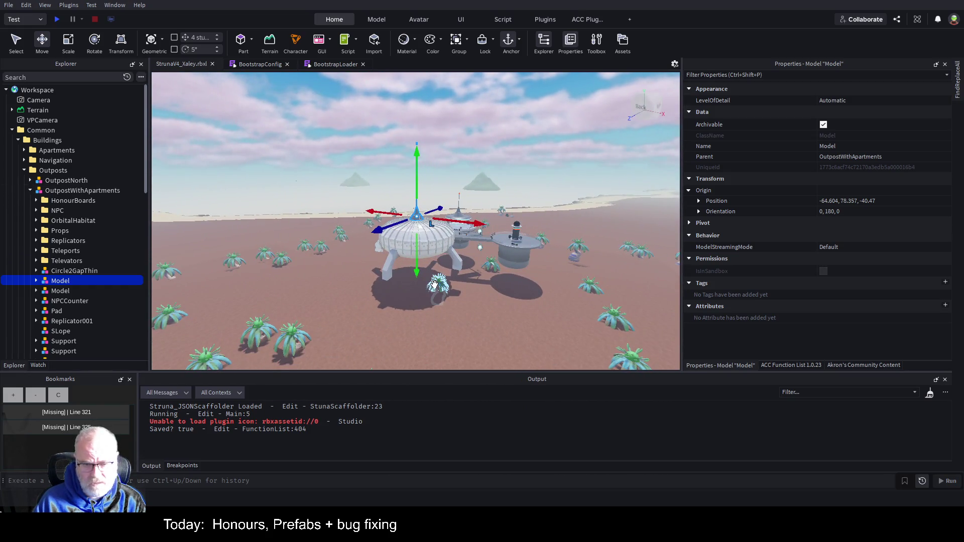
pyautogui.moveTo(436, 285); pyautogui.dragTo(628, 234)
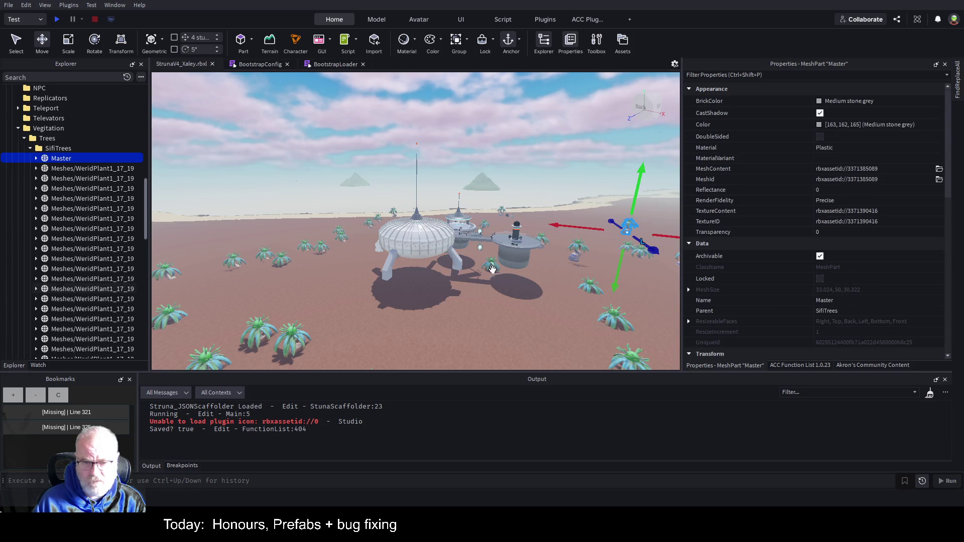
# Move three more plants out of the way onto open ground around the dome.
pyautogui.moveTo(491, 265)
pyautogui.mouseDown()
pyautogui.moveTo(442, 317)
pyautogui.moveTo(444, 276)
pyautogui.mouseUp()
pyautogui.press('Left')
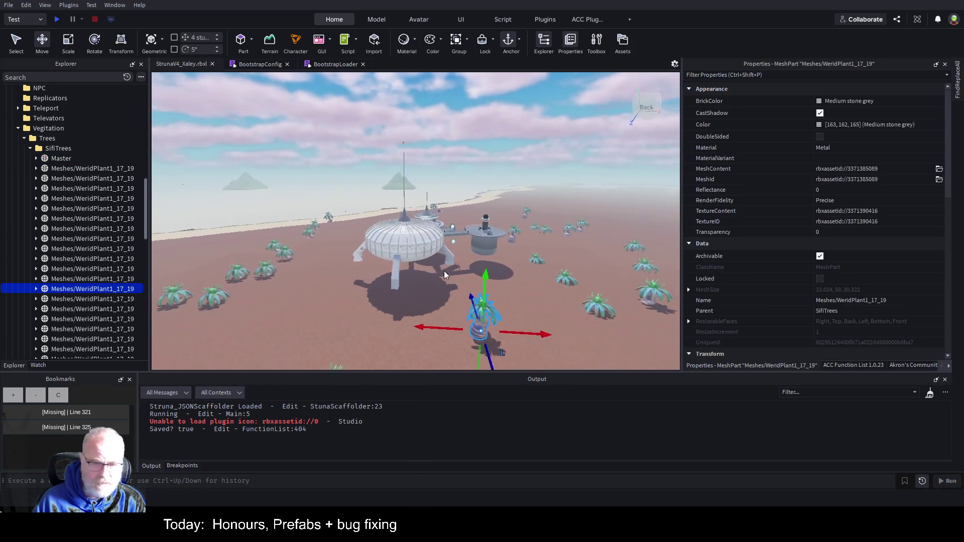
pyautogui.press('Left')
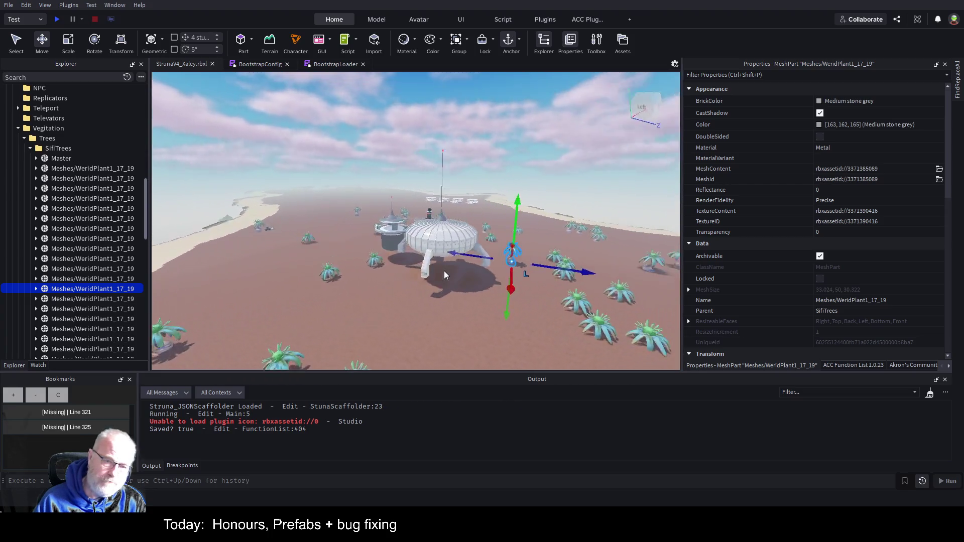
pyautogui.moveTo(421, 274); pyautogui.dragTo(352, 316)
pyautogui.moveTo(381, 284)
pyautogui.mouseDown()
pyautogui.moveTo(274, 259)
pyautogui.moveTo(257, 280)
pyautogui.mouseUp()
# Lower the outpost further onto the ground and save StrunaV4_Xaley.rbxl.
pyautogui.click(462, 243)
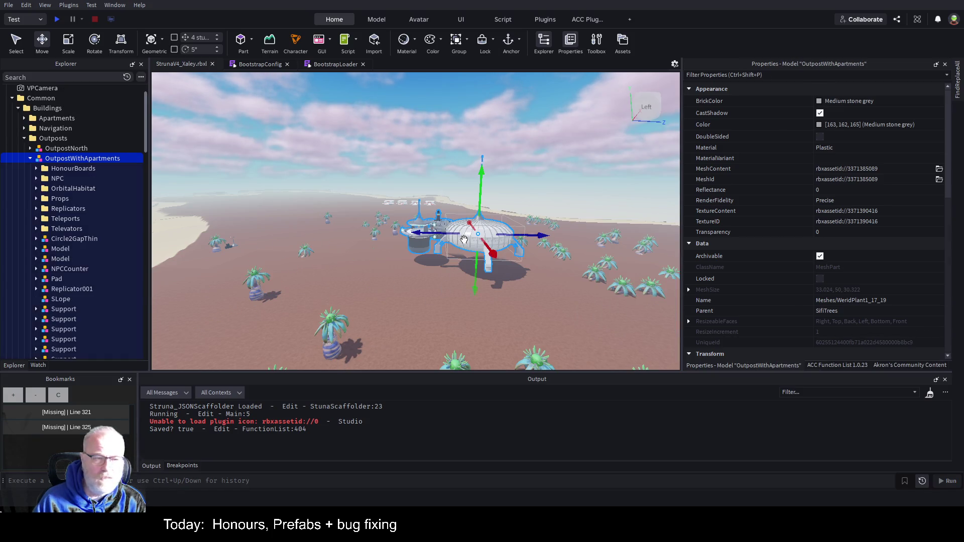
pyautogui.scroll(10, 440, 253)
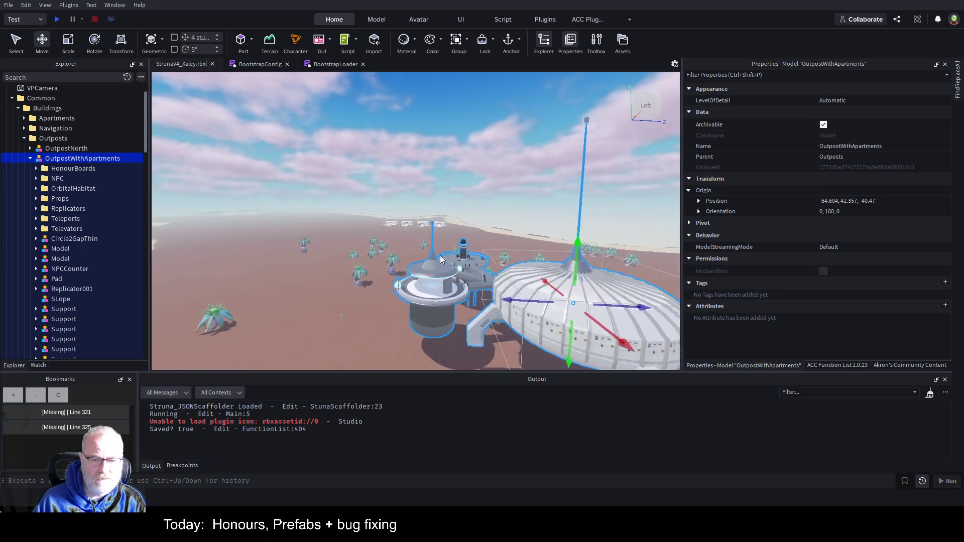
pyautogui.press('f')
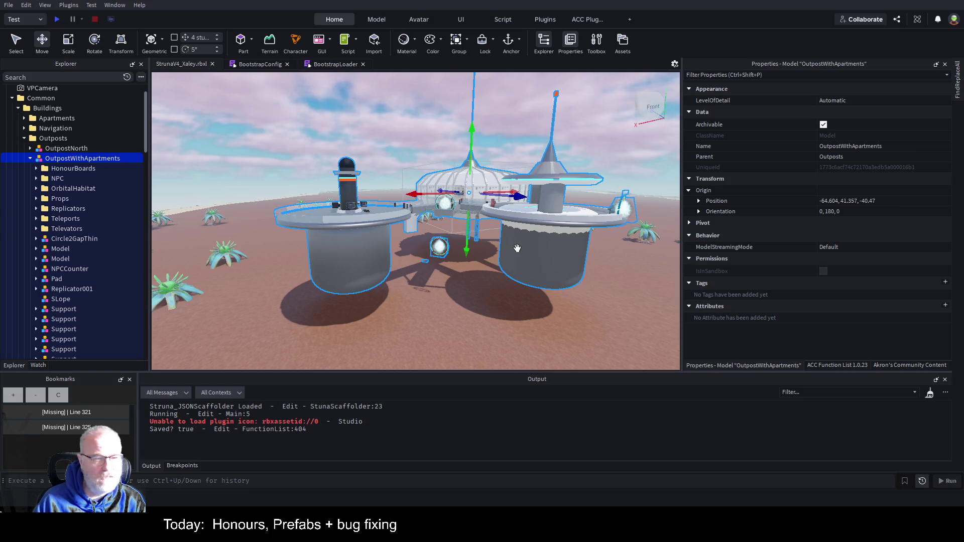
pyautogui.moveTo(470, 253); pyautogui.dragTo(481, 303)
pyautogui.scroll(5, 478, 304)
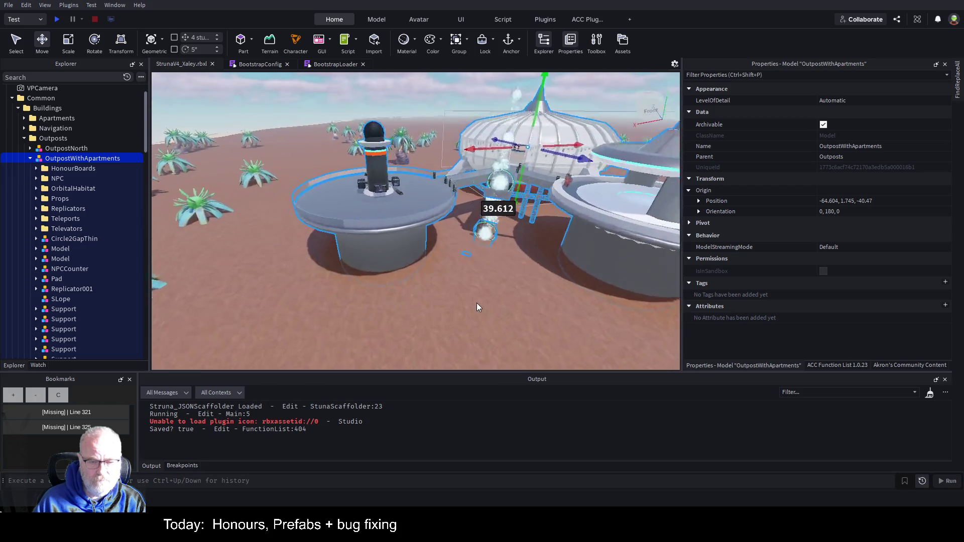
pyautogui.press('f')
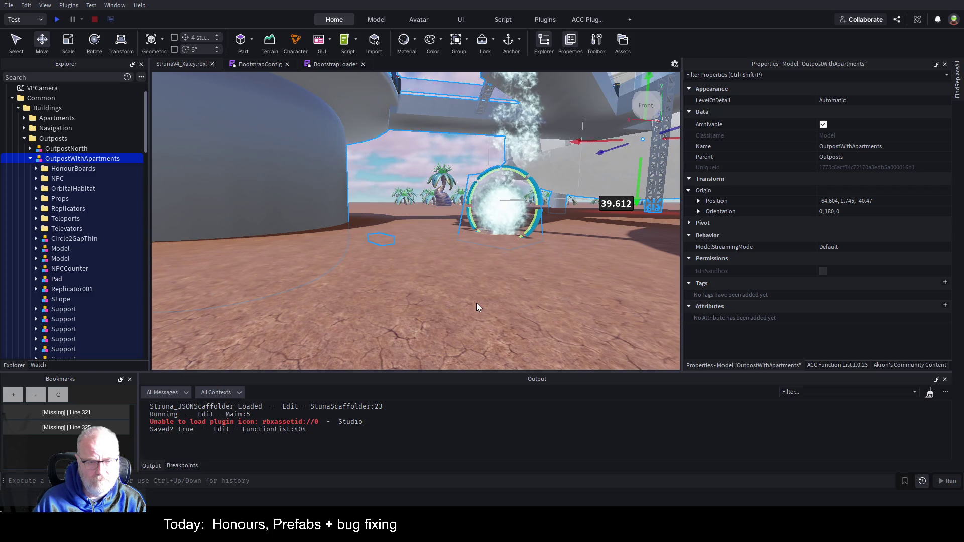
pyautogui.hotkey('ctrl', 's')
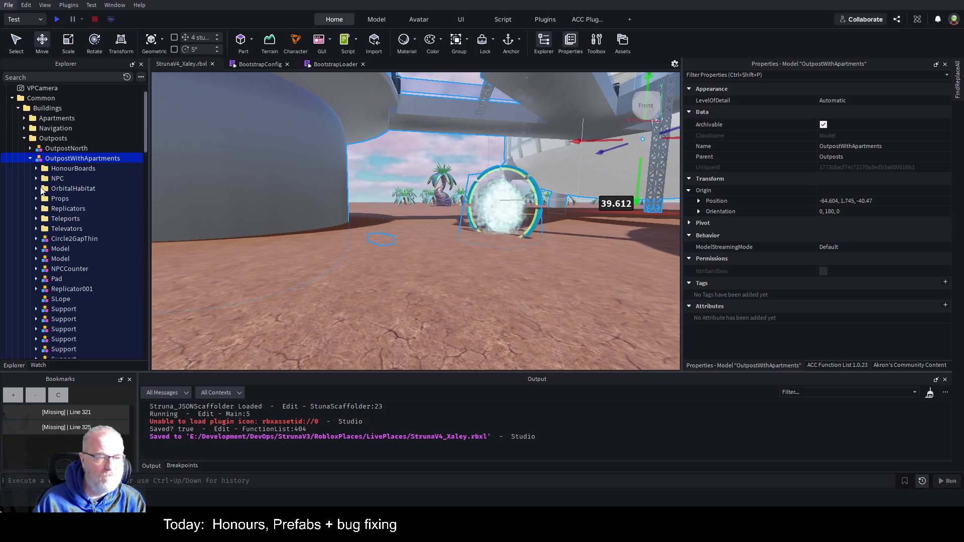
pyautogui.hotkey('ctrl', 's')
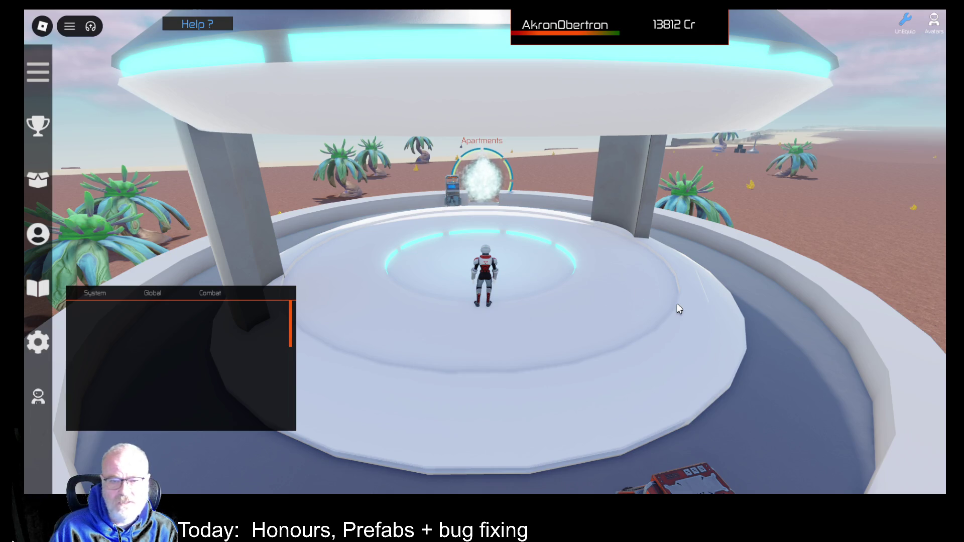
# Exit the running experience through the Esc menu's Leave option and confirm the prompt.
pyautogui.press('Escape')
pyautogui.click(394, 425)
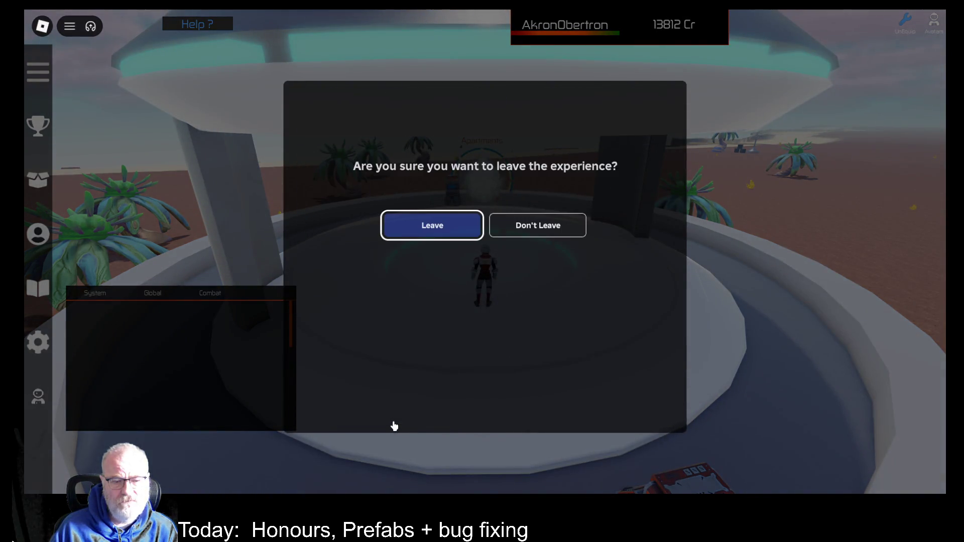
pyautogui.click(462, 235)
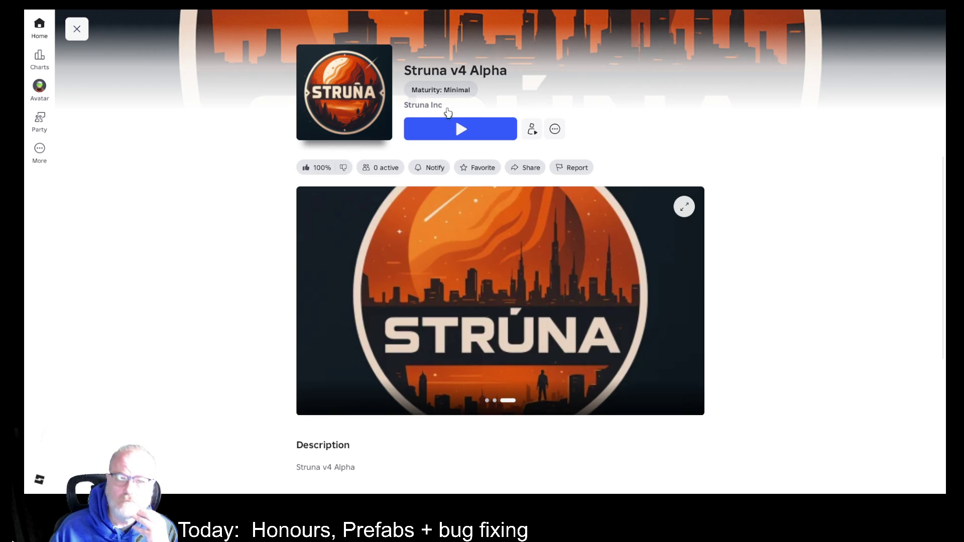
# Relaunch Struna v4 Alpha from its game page so the avatar spawns on Xaley's desert plain.
pyautogui.click(438, 129)
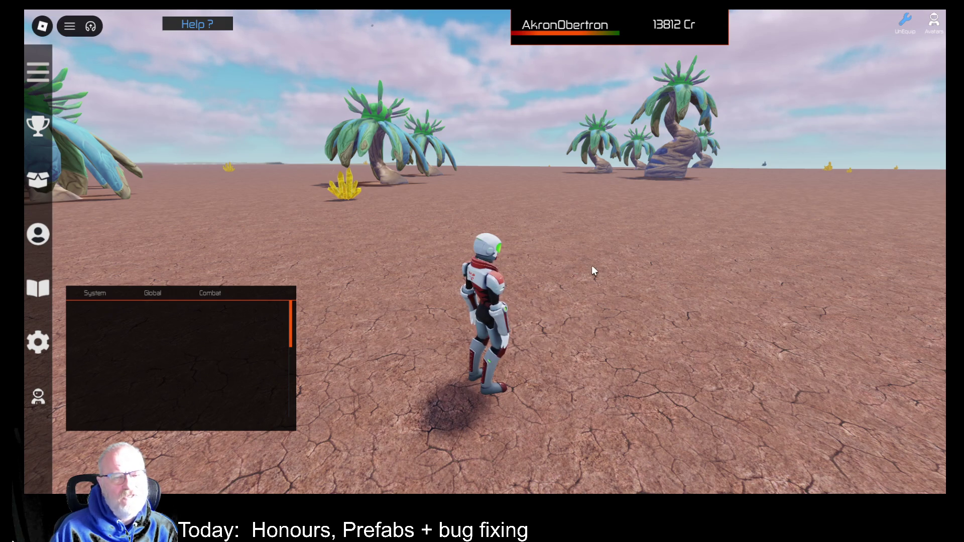
# Walk the character from the white circular platform up to the Apartments portal.
pyautogui.press('Left')
pyautogui.press('Left')
pyautogui.press('Left')
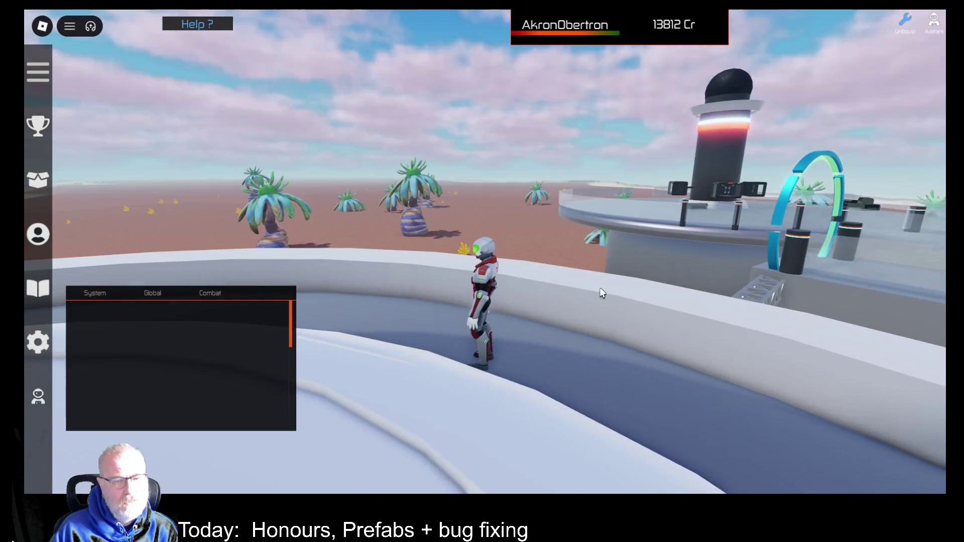
pyautogui.press('Left')
pyautogui.press('Left')
pyautogui.press('Left')
pyautogui.press('Left')
pyautogui.press('Left')
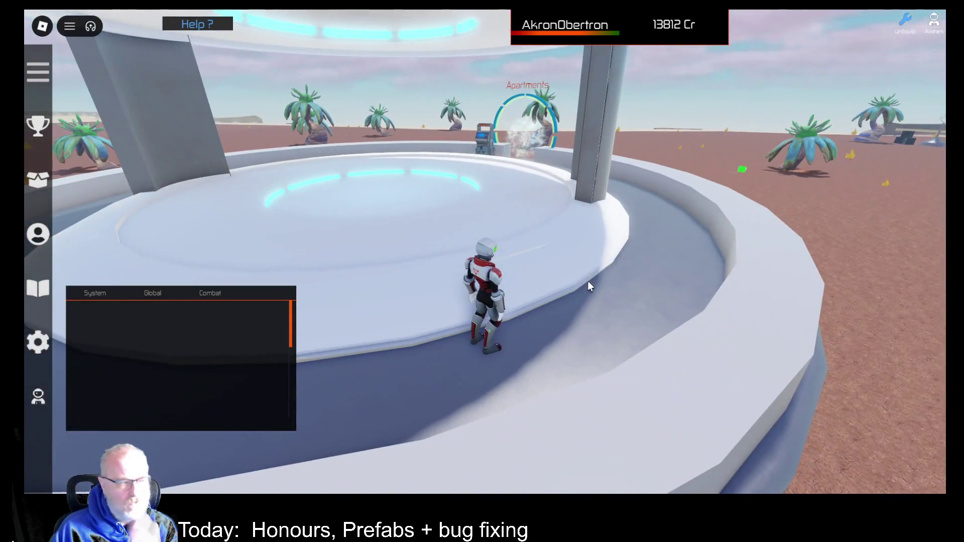
pyautogui.press('Left')
pyautogui.press('Left')
pyautogui.press('Left')
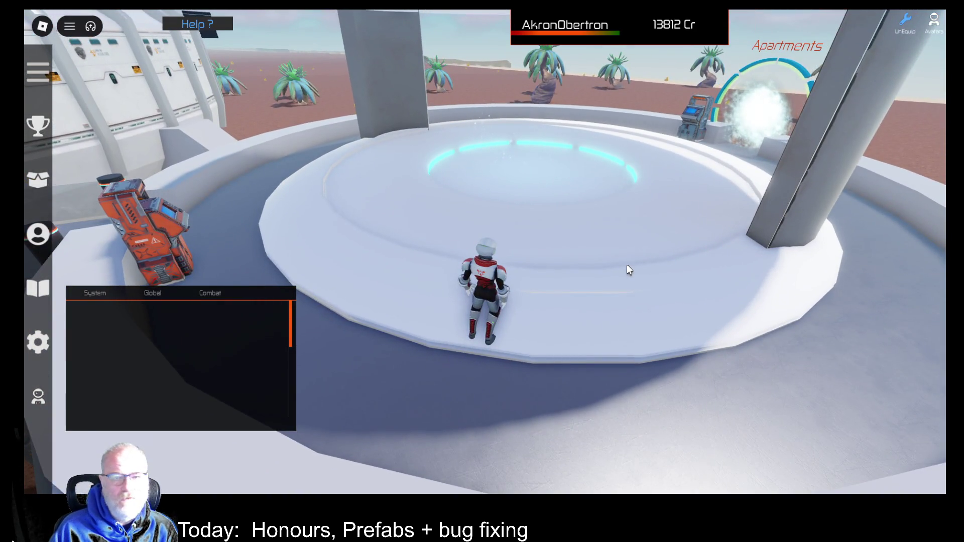
pyautogui.press('Right')
pyautogui.press('Right')
pyautogui.press('Right')
pyautogui.press('w')
pyautogui.press('Left')
pyautogui.press('Left')
pyautogui.press('Left')
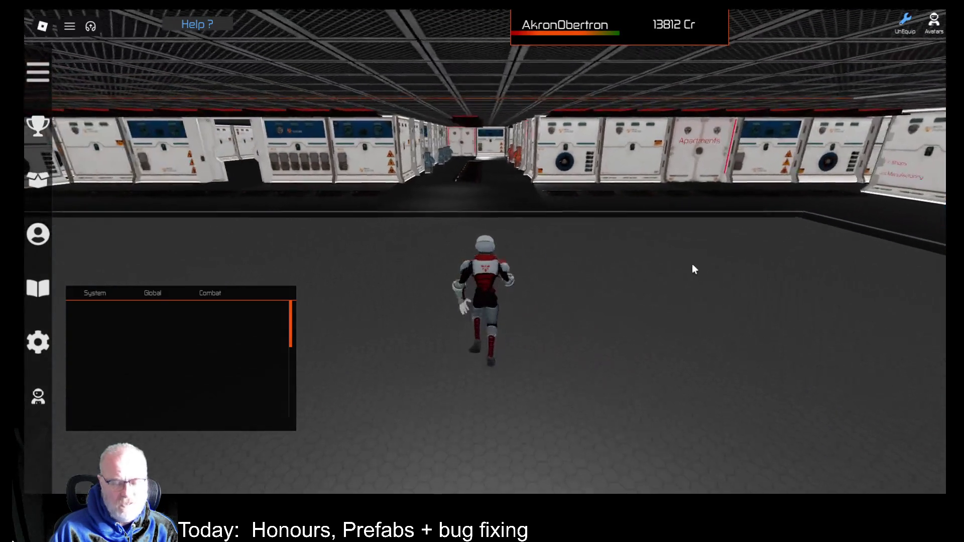
pyautogui.press('Left')
pyautogui.press('Left')
pyautogui.press('Left')
pyautogui.press('w')
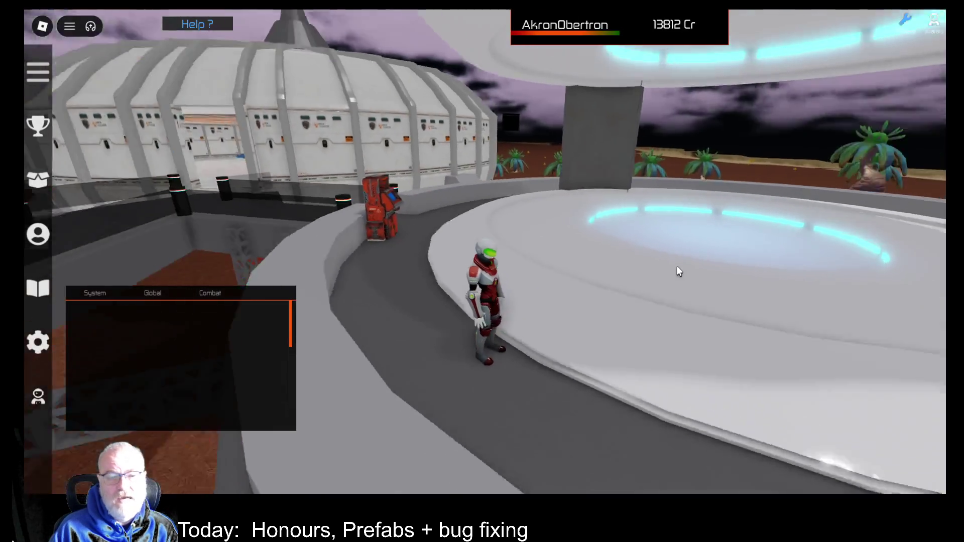
pyautogui.press('Left')
pyautogui.press('Left')
pyautogui.press('Left')
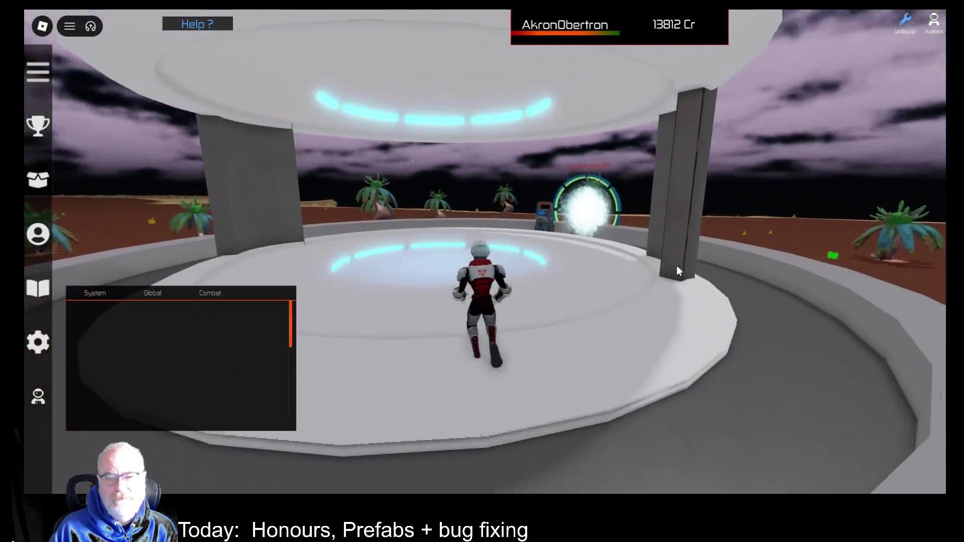
pyautogui.press('w')
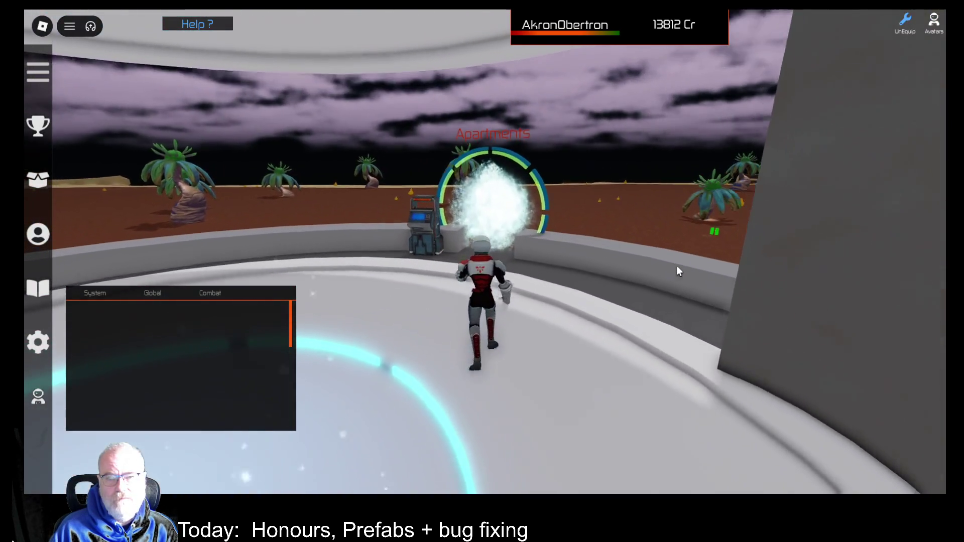
# Go through the Apartments portal into the lobby, then back out through its return portal.
pyautogui.press('w')
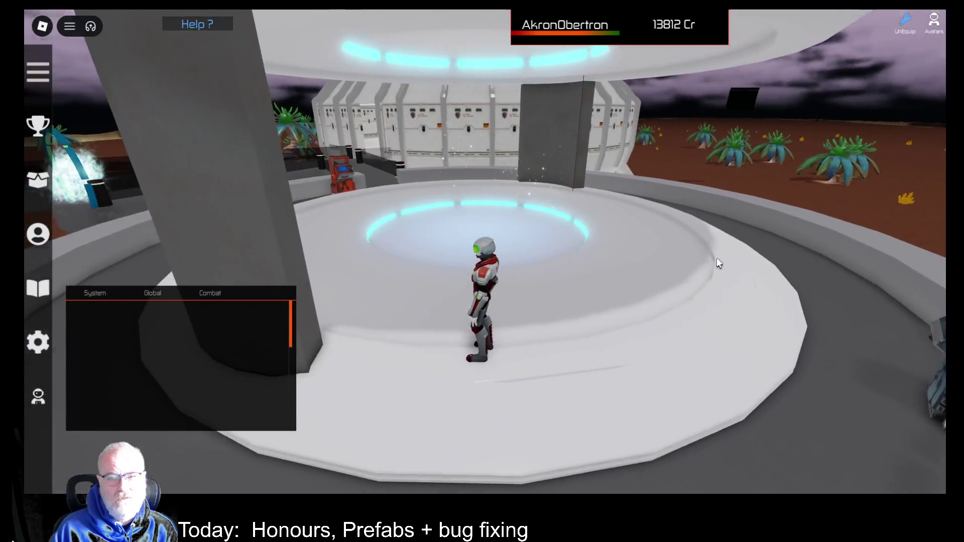
pyautogui.press('Left')
pyautogui.press('Left')
pyautogui.press('Left')
pyautogui.press('w')
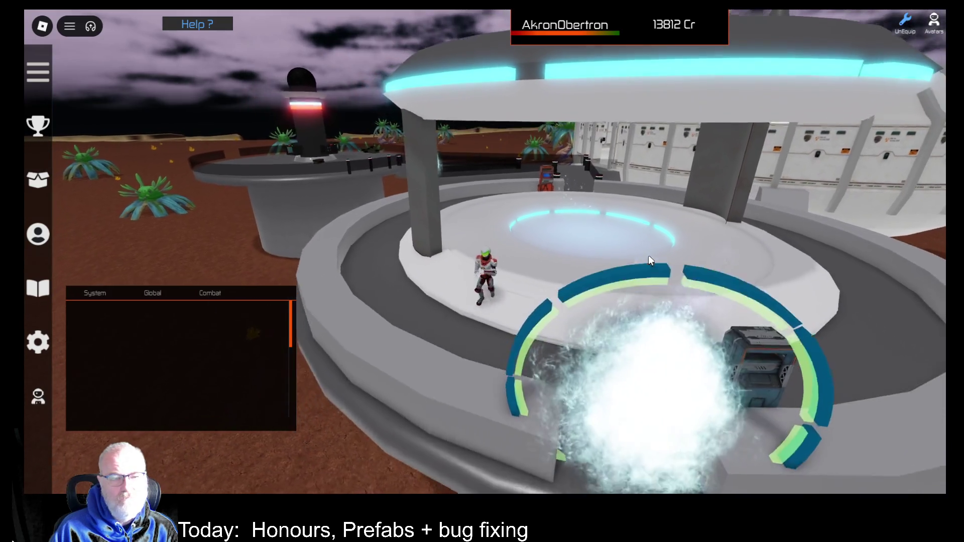
pyautogui.press('w')
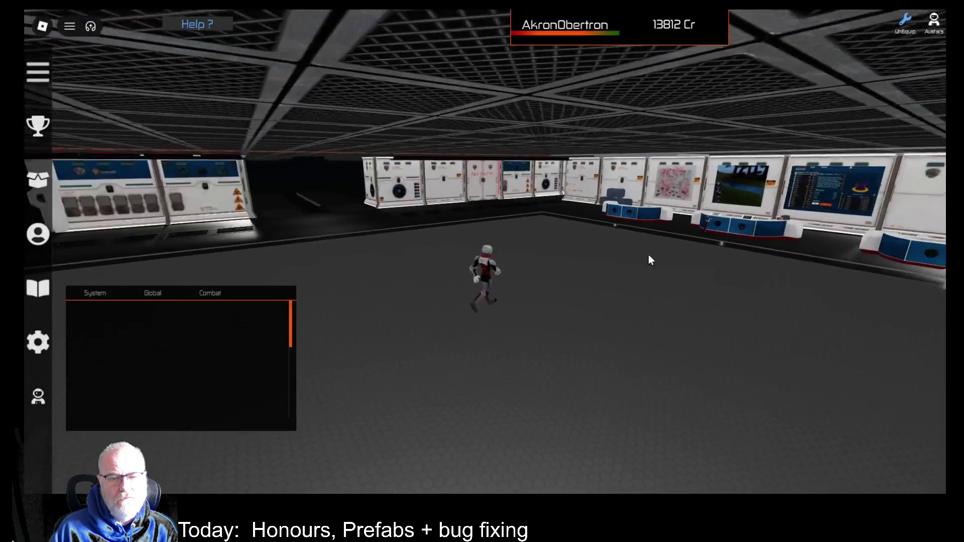
pyautogui.press('w')
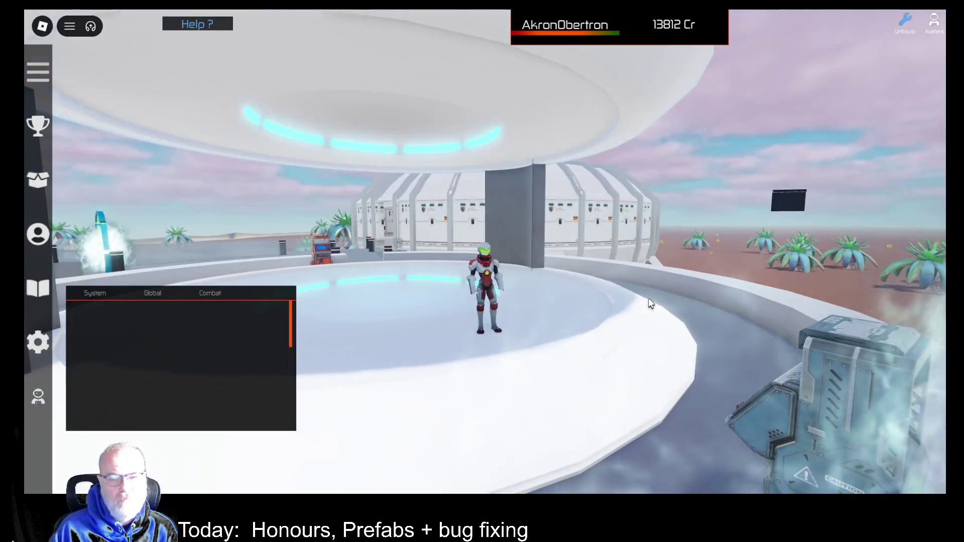
pyautogui.press('w')
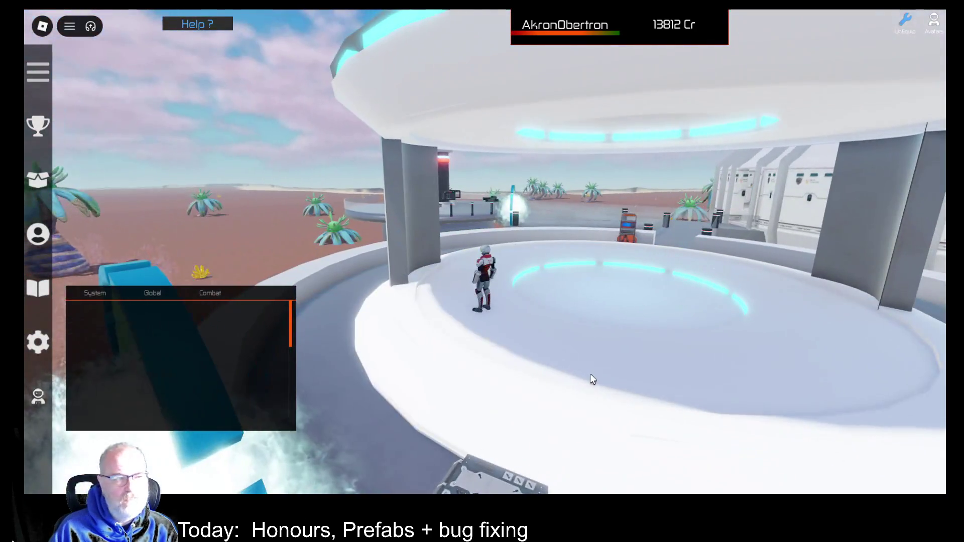
# Turn the camera back onto the Apartments portal and bring up the teleport destinations list.
pyautogui.moveTo(634, 324); pyautogui.dragTo(532, 325)
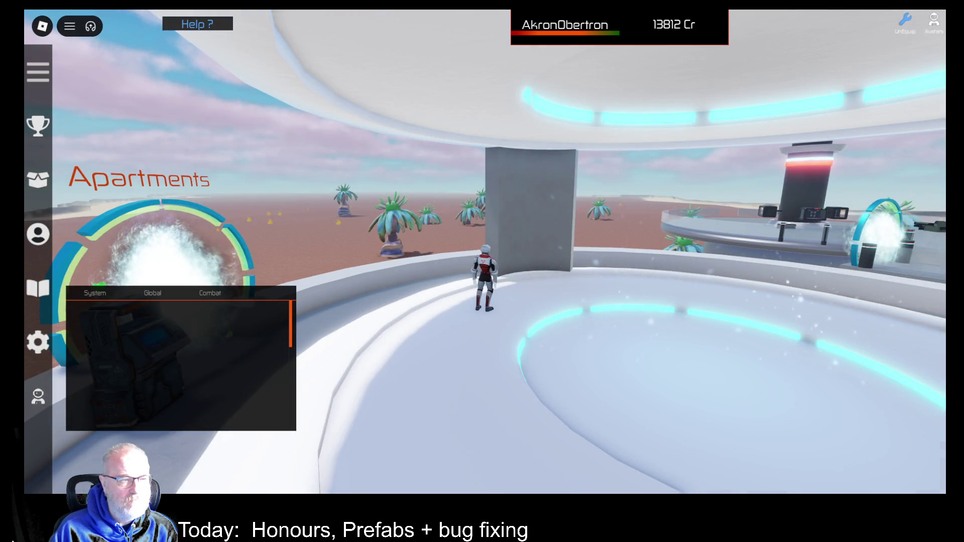
pyautogui.press('Left')
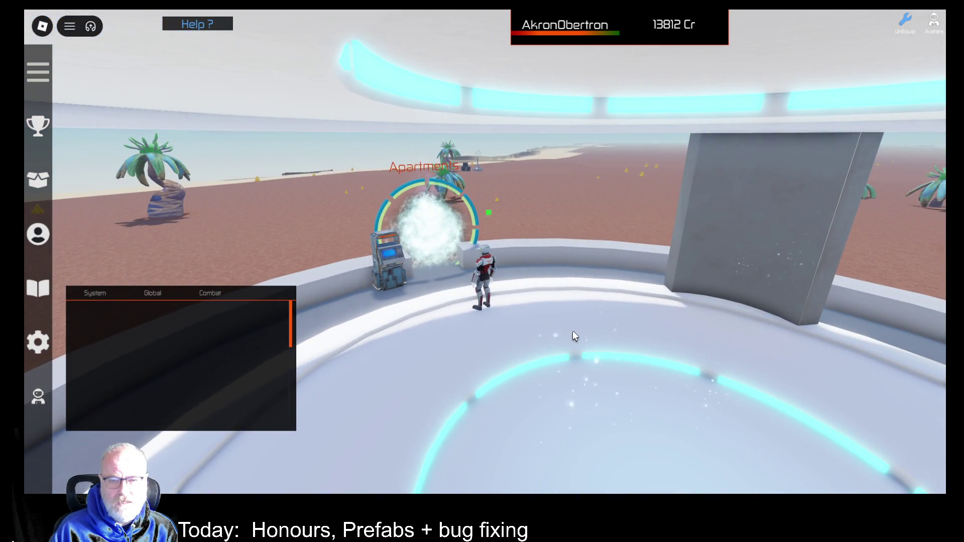
pyautogui.press('Right')
pyautogui.press('Right')
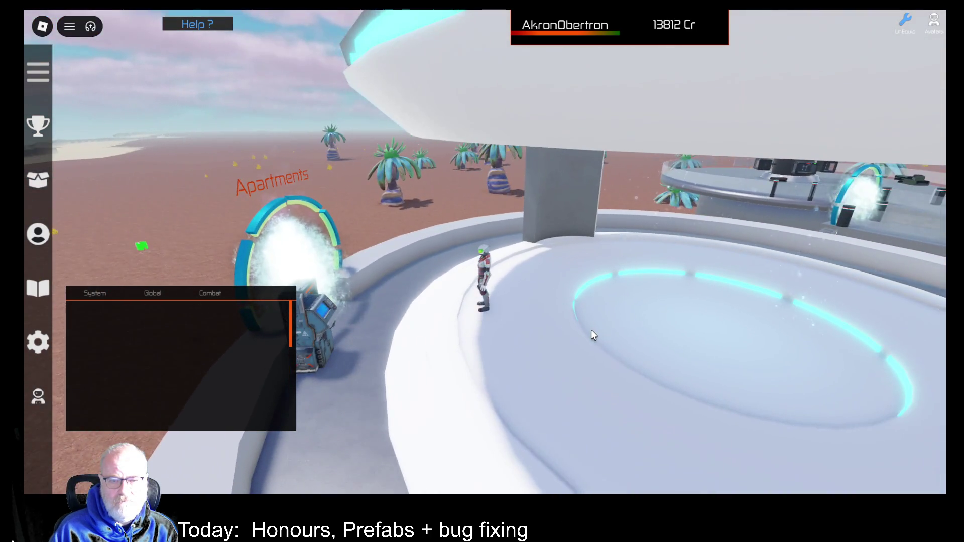
pyautogui.press('e')
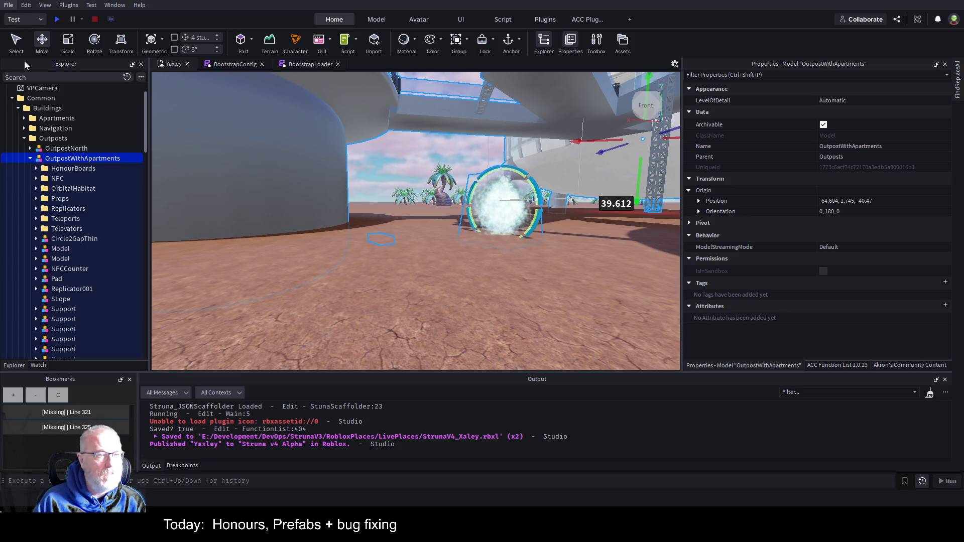
# Close the Xaley place, then expand Workspace in StrunaV4_Bavi and select the ACCPlugin folder.
pyautogui.hotkey('ctrl', 'F4')
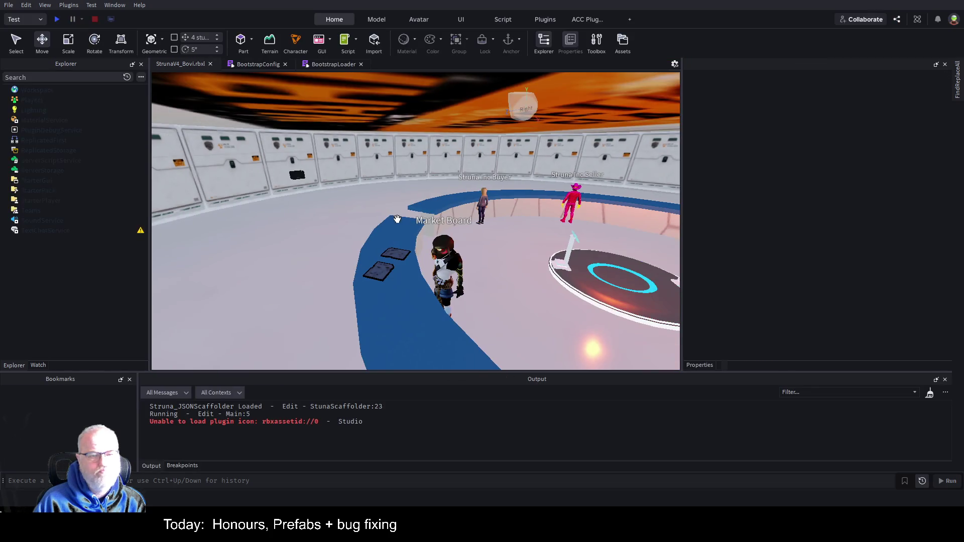
pyautogui.click(6, 90)
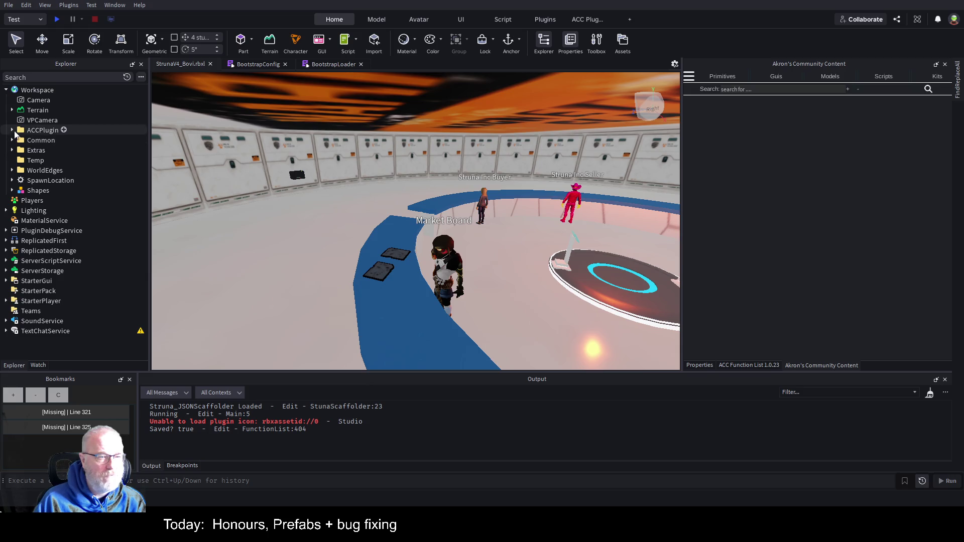
pyautogui.click(37, 132)
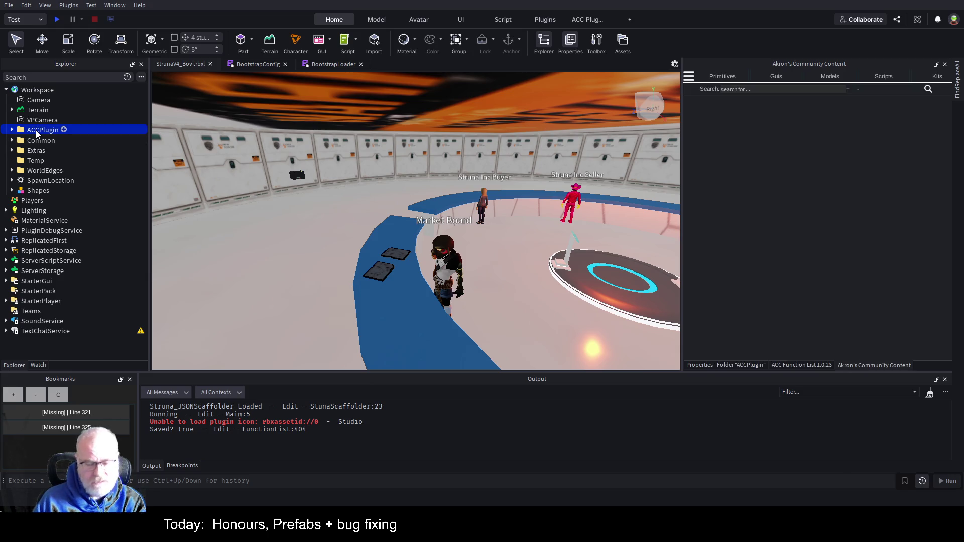
# Delete ACCPlugin, then locate OutpostSouth under Common > Buildings > Outposts and frame it in view.
pyautogui.press('Delete')
pyautogui.click(12, 130)
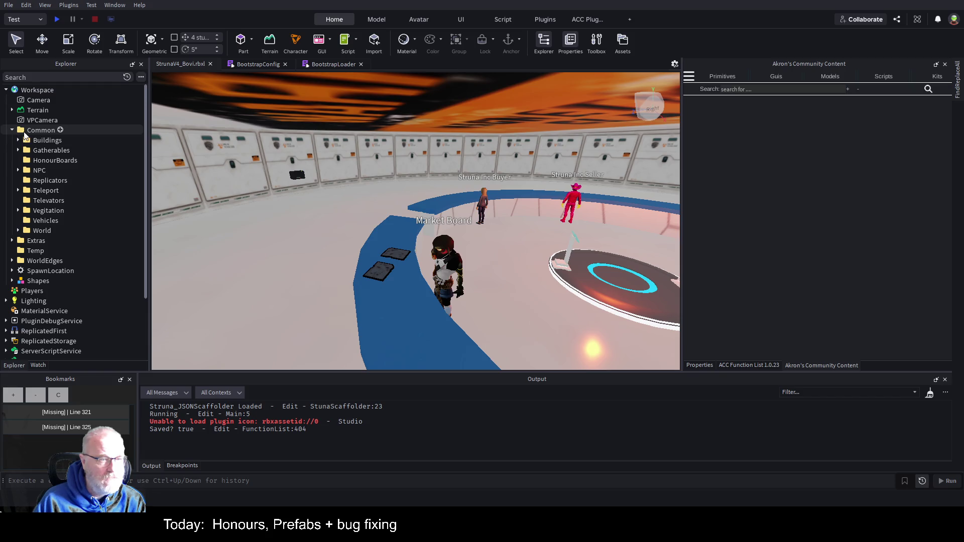
pyautogui.click(18, 141)
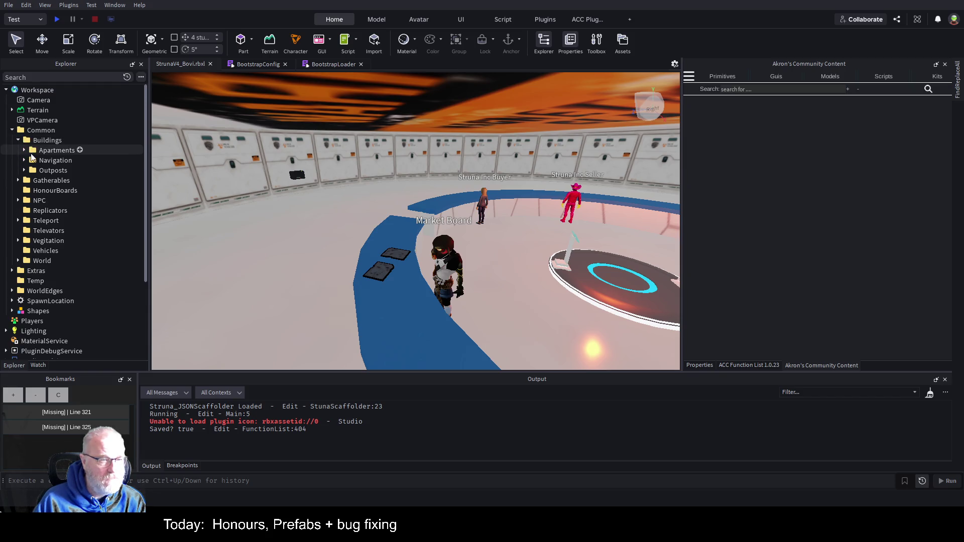
pyautogui.click(24, 170)
pyautogui.click(58, 180)
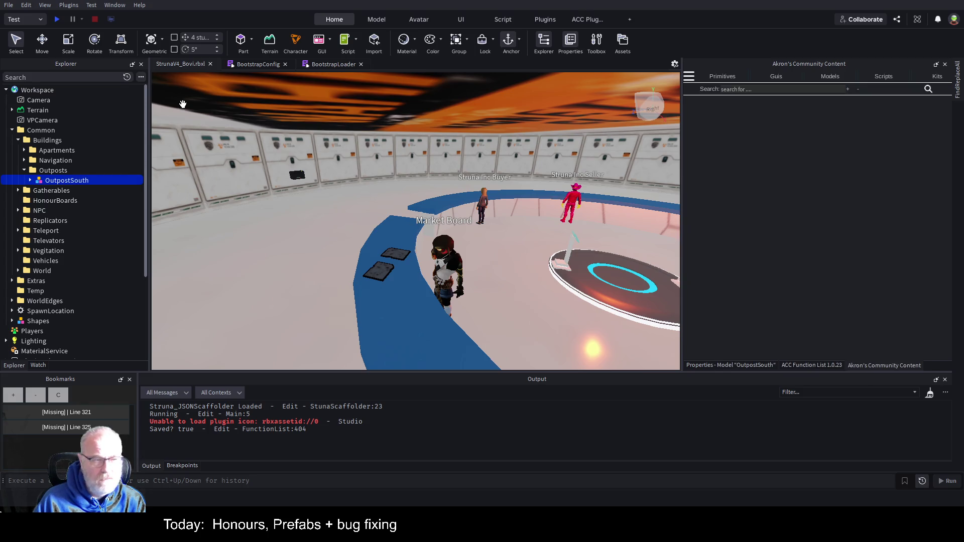
pyautogui.press('f')
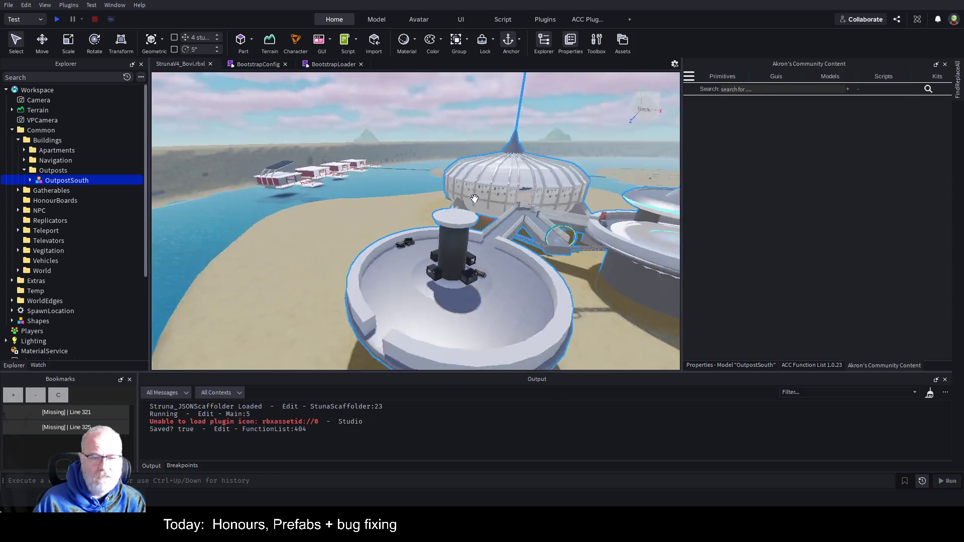
pyautogui.scroll(-5, 473, 199)
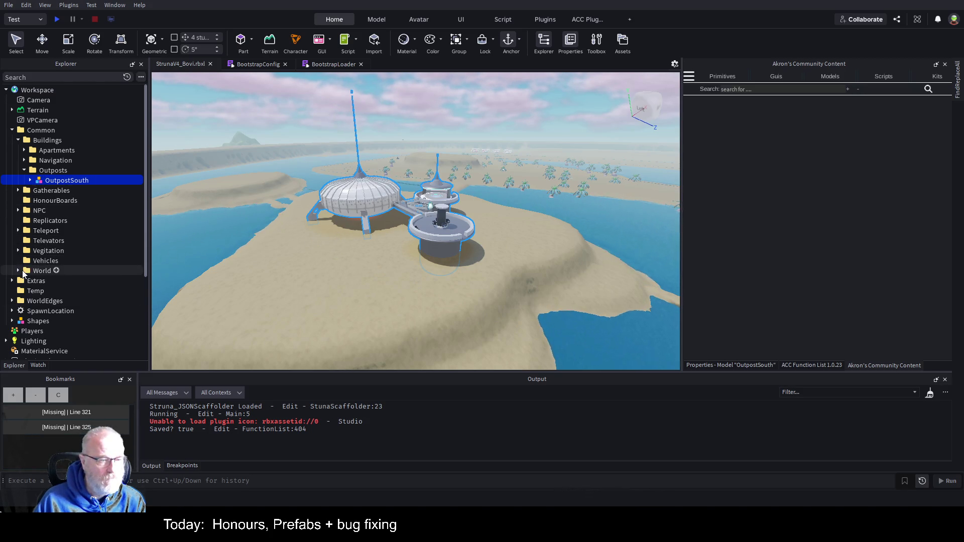
# Expand the World folder and delete the TP part from the Teleport folder.
pyautogui.click(19, 270)
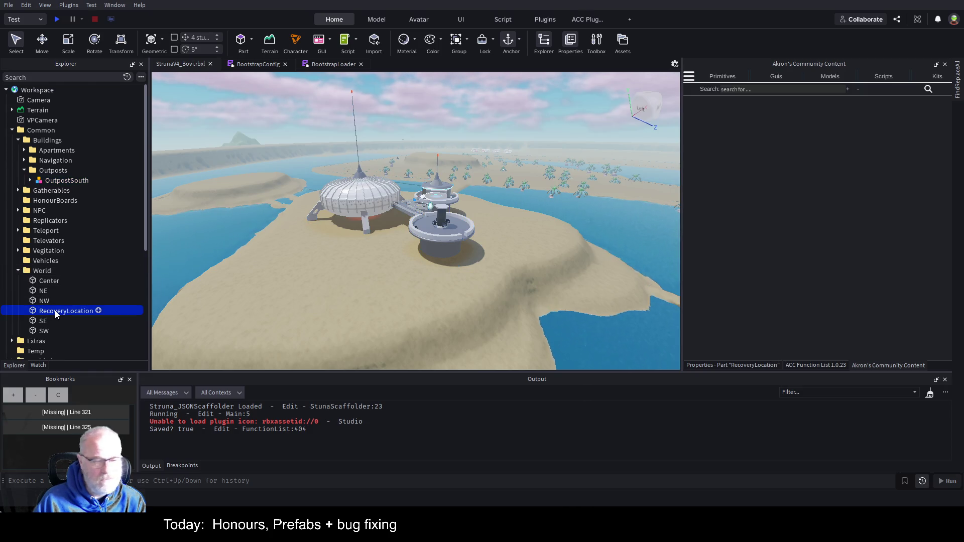
pyautogui.scroll(-2, 103, 249)
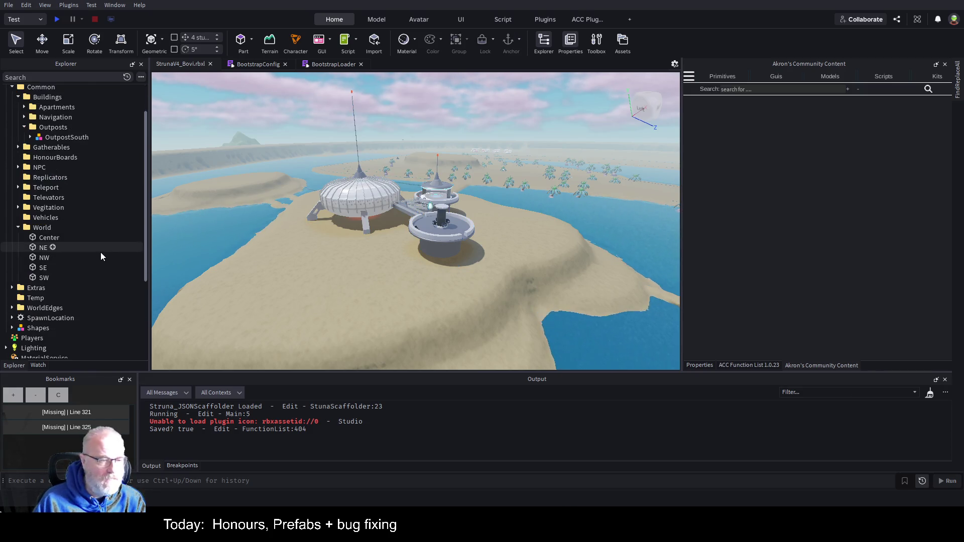
pyautogui.scroll(2, 100, 252)
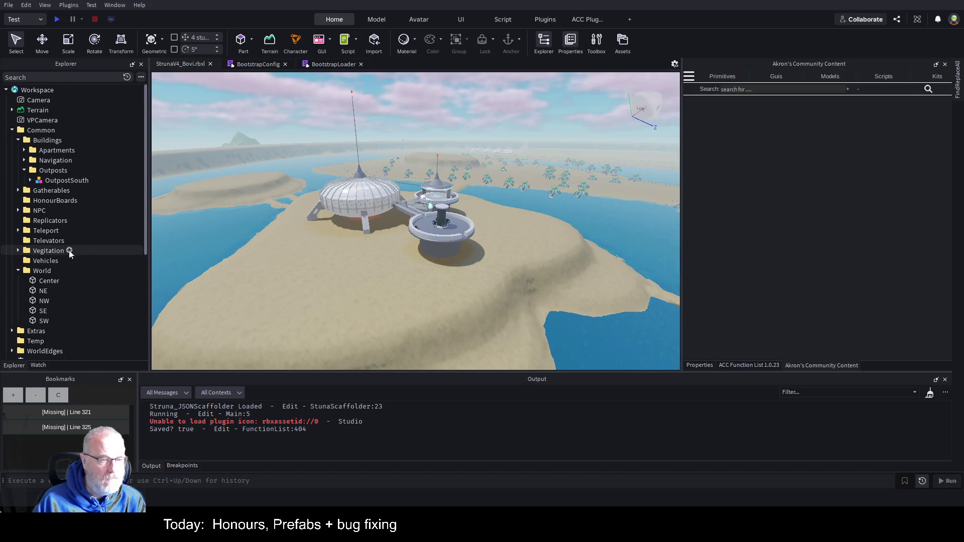
pyautogui.click(17, 231)
pyautogui.click(40, 241)
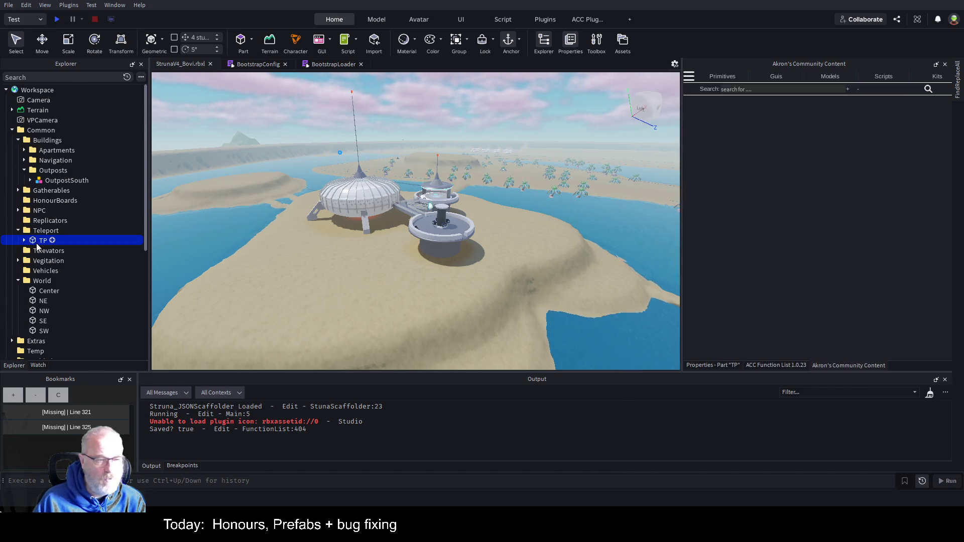
pyautogui.press('Delete')
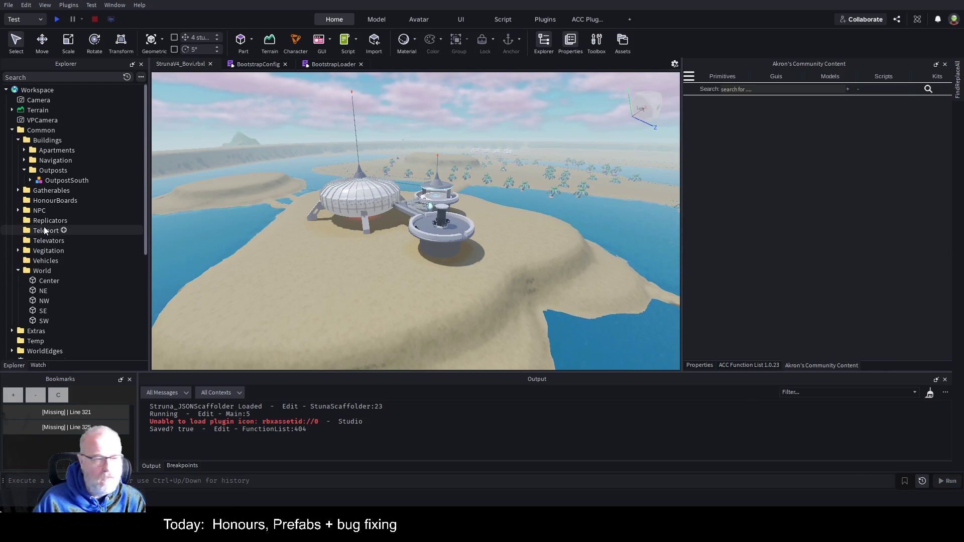
# Remove all six NPC folder items, from StrunaIncShop down, then reselect OutpostSouth.
pyautogui.click(20, 212)
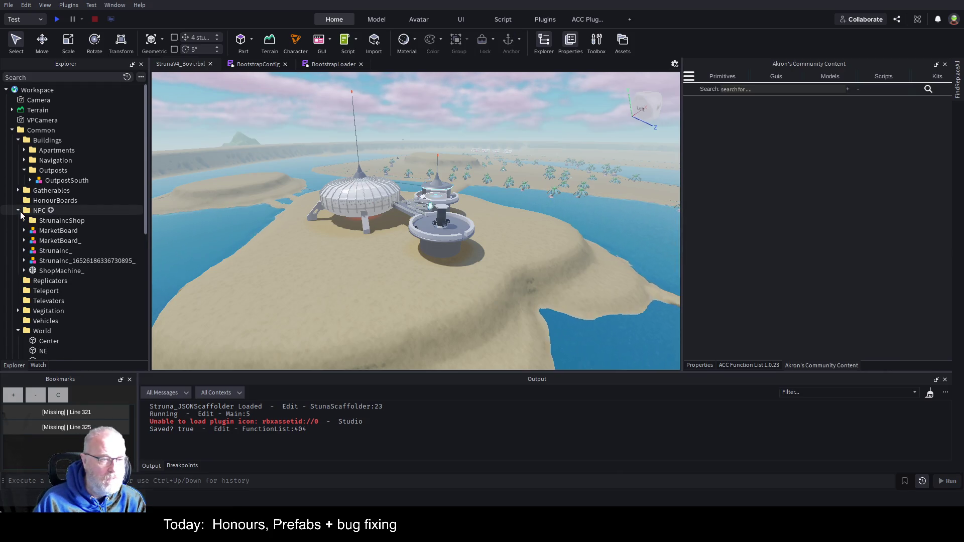
pyautogui.click(52, 221)
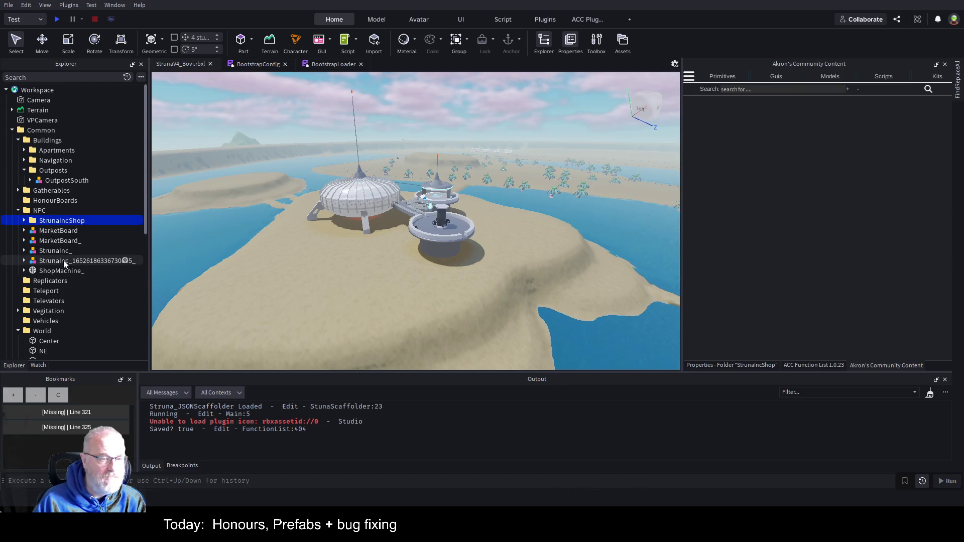
pyautogui.keyDown('shift'); pyautogui.click(56, 269); pyautogui.keyUp('shift')
pyautogui.hotkey('ctrl', 'x')
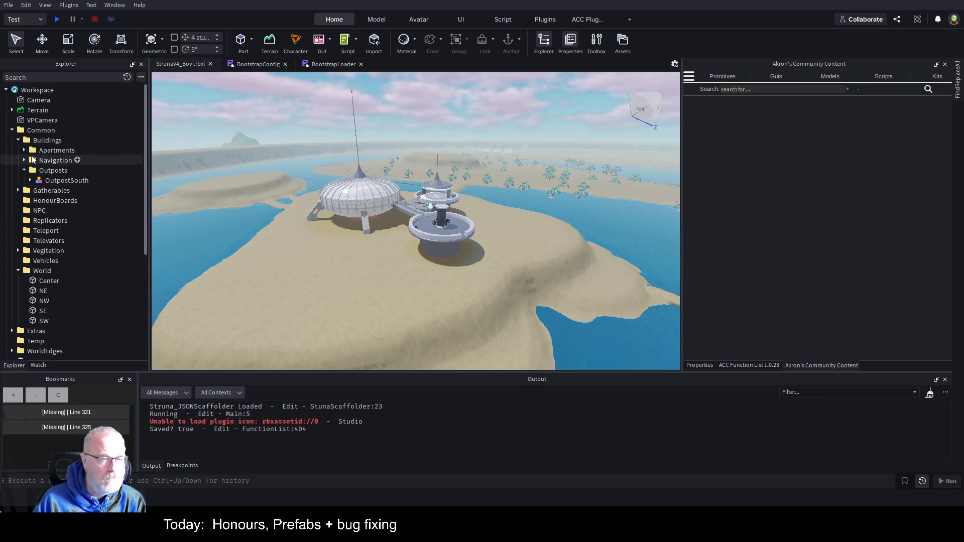
pyautogui.click(68, 179)
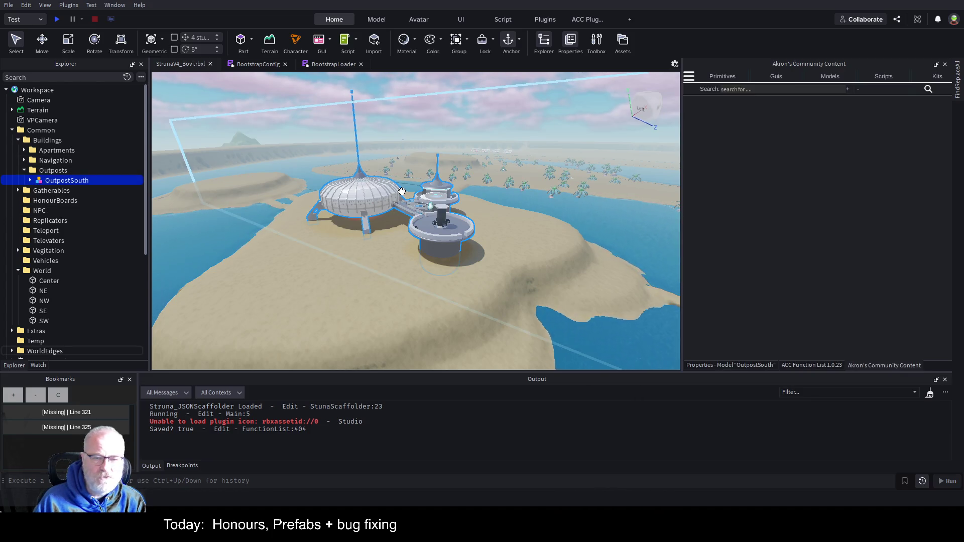
# Delete the four WorldEdges parts, save the place, and select the Outposts folder.
pyautogui.scroll(-1, 76, 214)
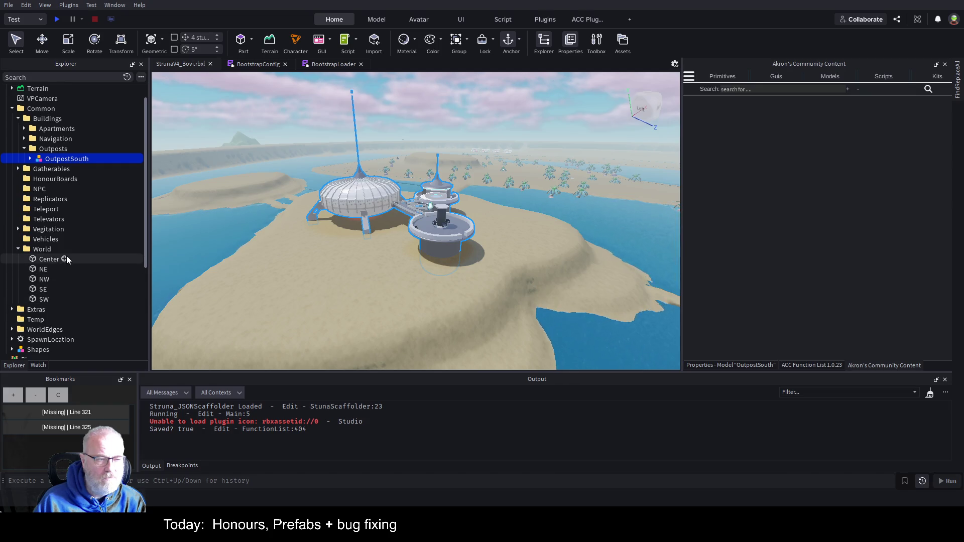
pyautogui.click(11, 329)
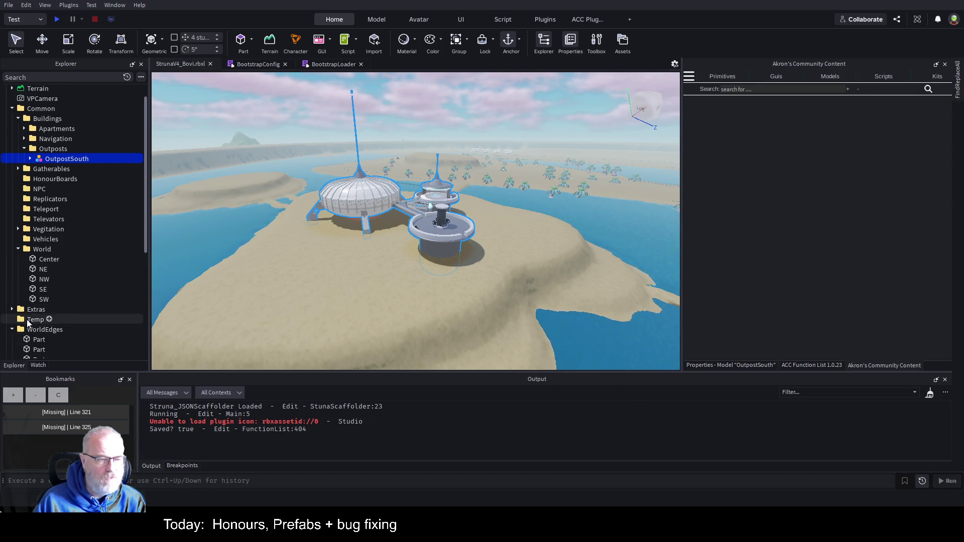
pyautogui.scroll(-3, 20, 311)
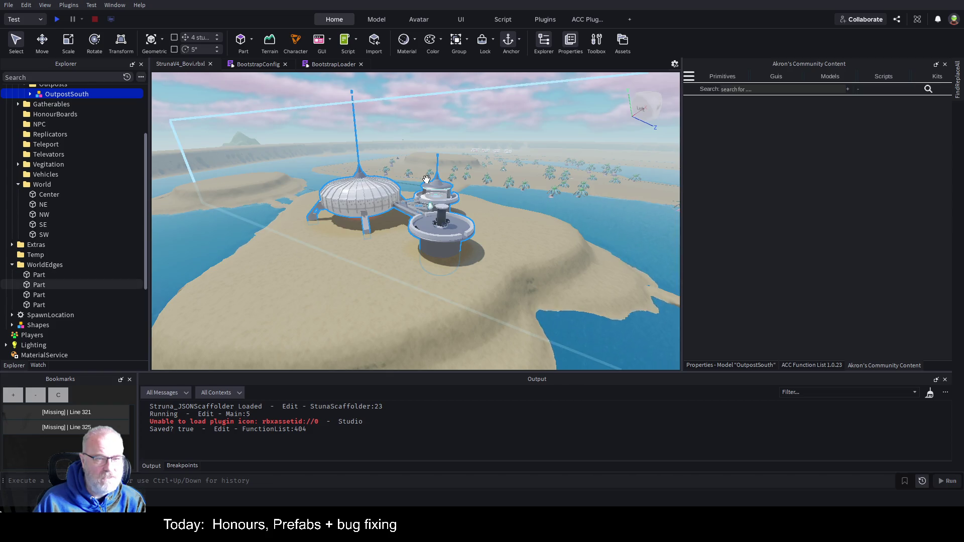
pyautogui.scroll(-5, 458, 187)
pyautogui.scroll(-5, 458, 183)
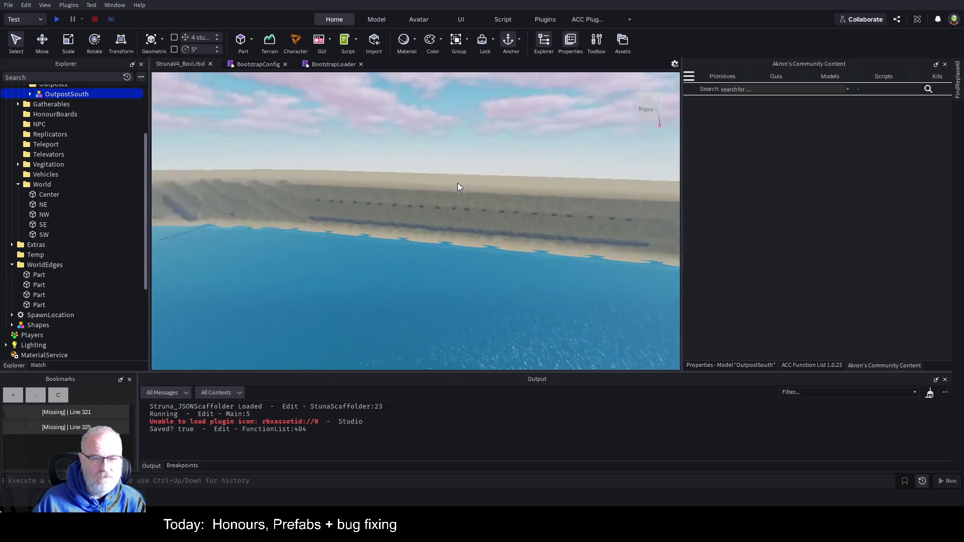
pyautogui.click(39, 275)
pyautogui.keyDown('shift'); pyautogui.click(41, 305); pyautogui.keyUp('shift')
pyautogui.press('Delete')
pyautogui.hotkey('ctrl', 's')
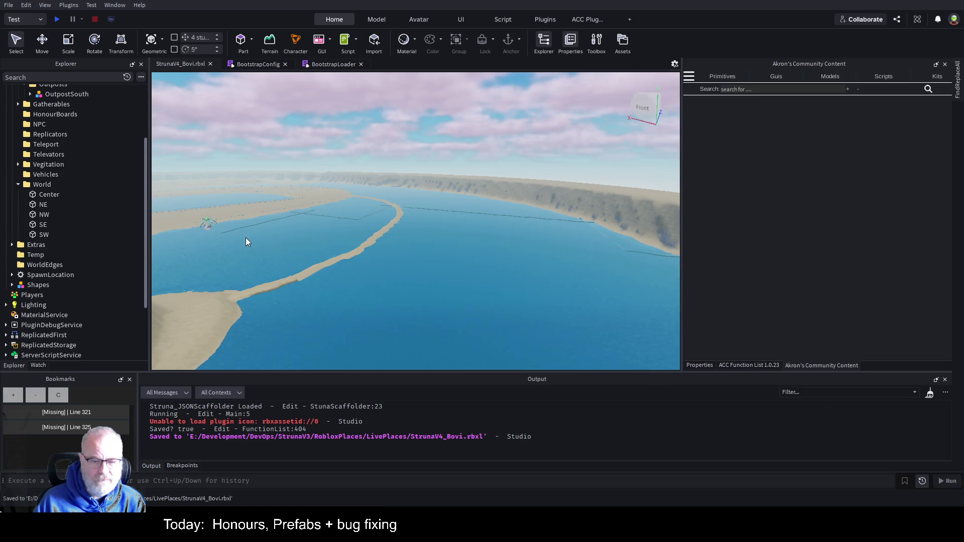
pyautogui.scroll(3, 35, 142)
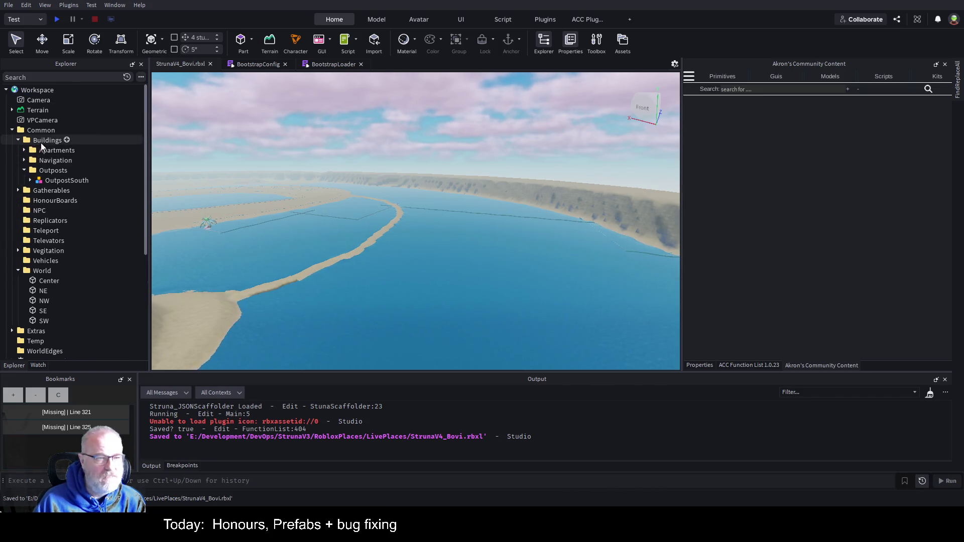
pyautogui.click(58, 171)
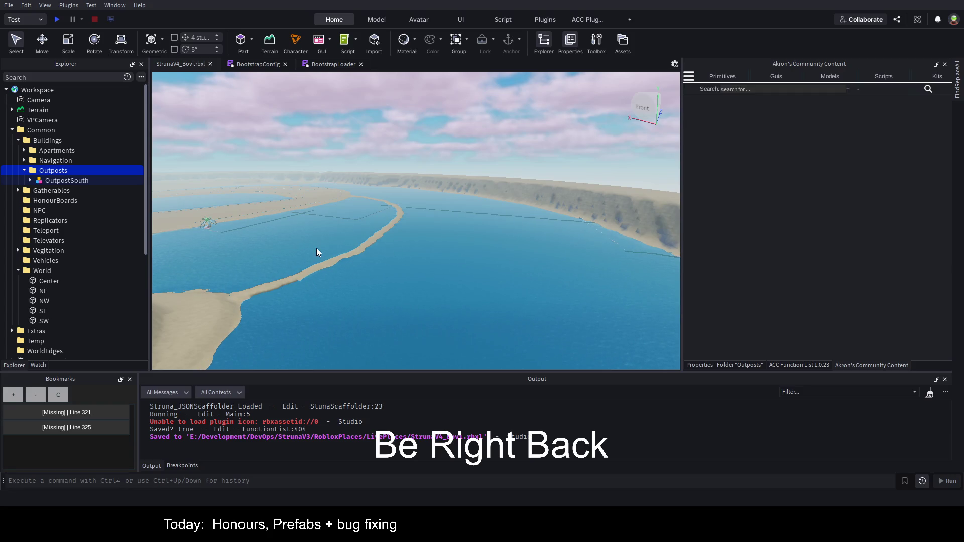
# Paste OutpostWithApartments into Outposts and give it OutpostSouth's position -969.488, 37.562, -109.633.
pyautogui.hotkey('ctrl', 'shift', 'v')
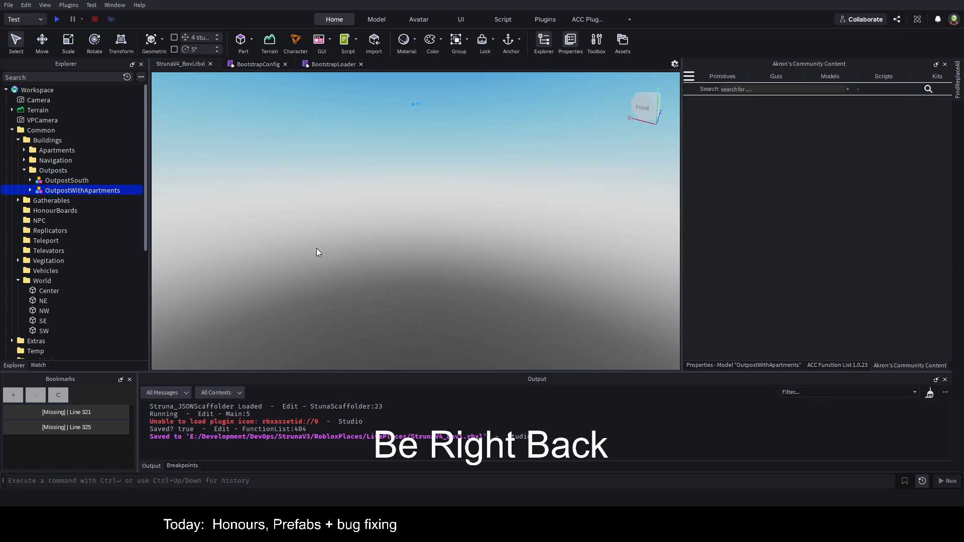
pyautogui.click(70, 182)
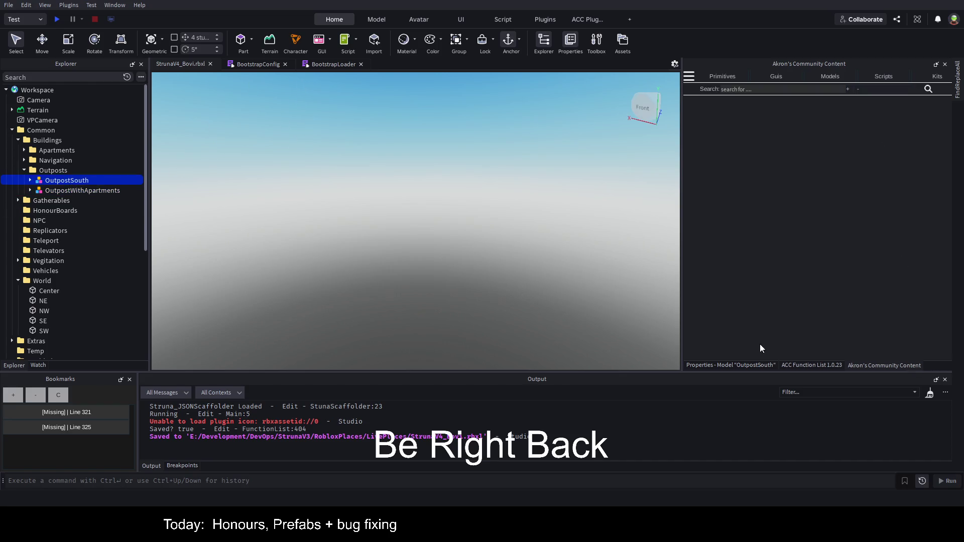
pyautogui.click(717, 365)
pyautogui.click(869, 200)
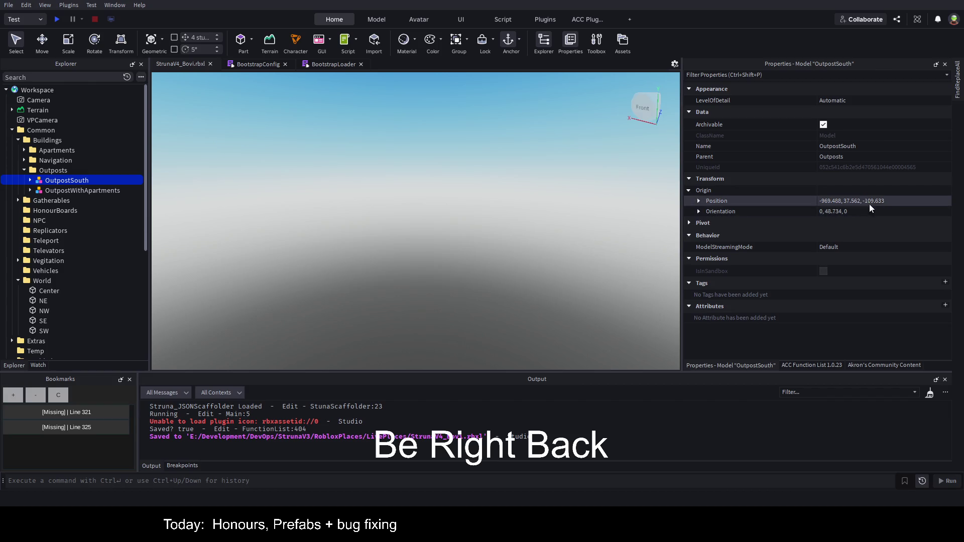
pyautogui.click(98, 191)
pyautogui.click(904, 191)
pyautogui.click(923, 201)
pyautogui.hotkey('ctrl', 'v')
pyautogui.press('Return')
# Delete the old OutpostSouth model and expand OutpostWithApartments.
pyautogui.click(60, 184)
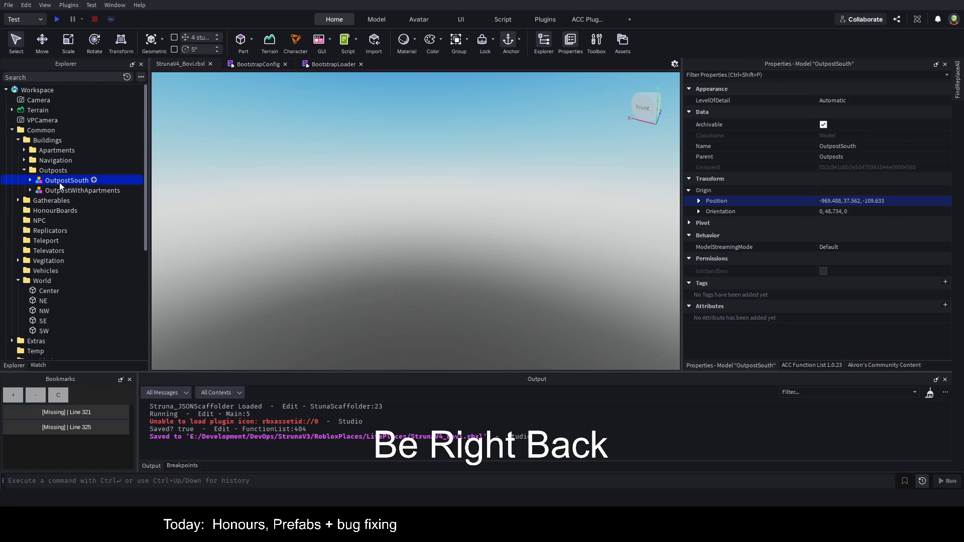
pyautogui.press('Delete')
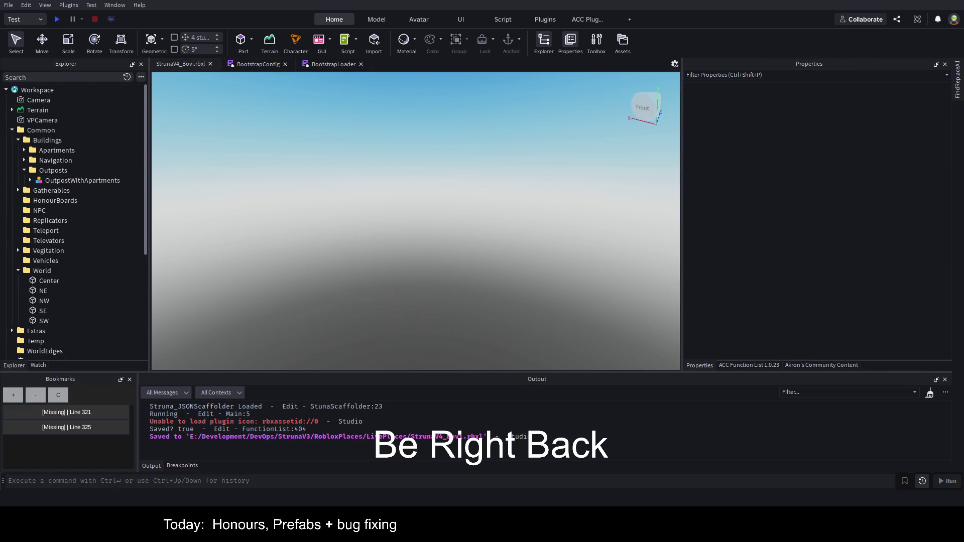
pyautogui.click(30, 181)
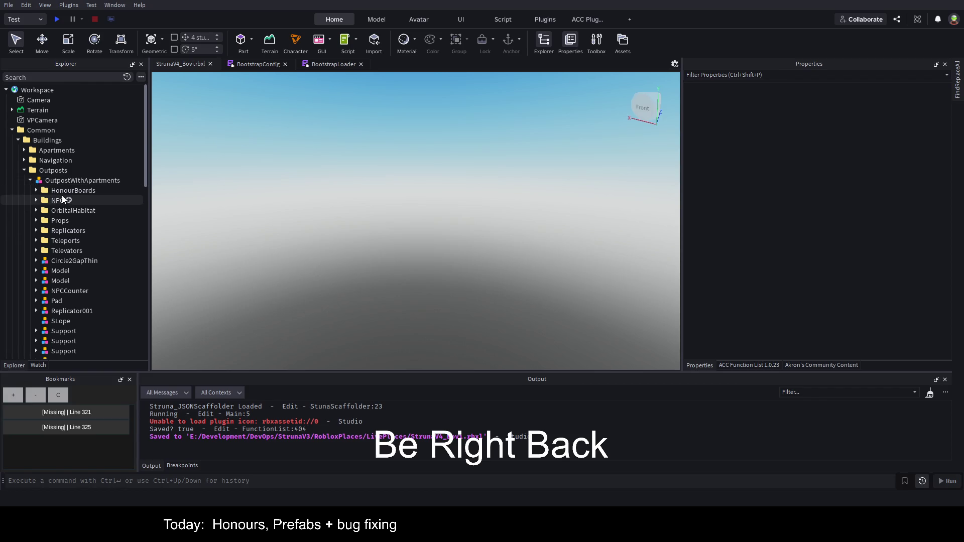
# Frame the outpost's Pad and fly around the white habitat, tower and palm-lined beach.
pyautogui.click(58, 301)
pyautogui.press('f')
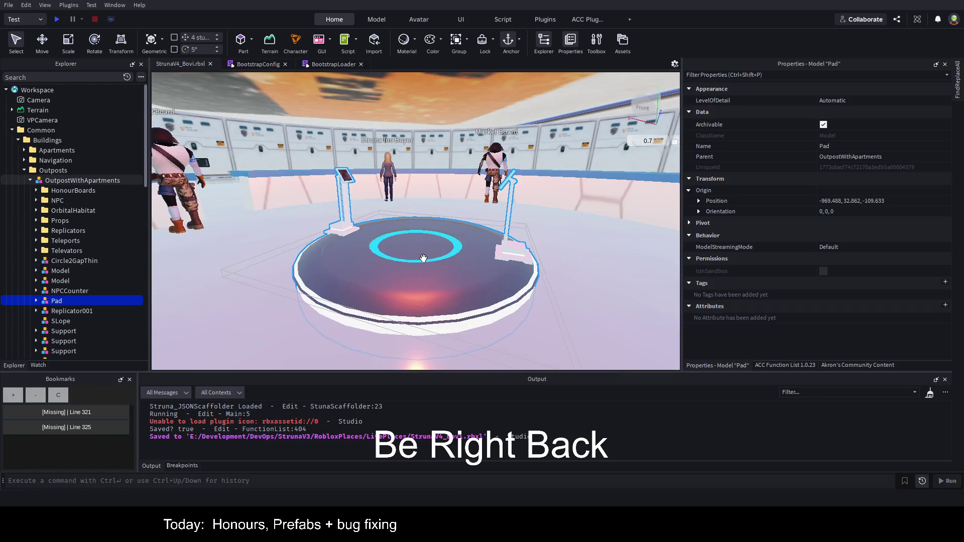
pyautogui.press('s')
pyautogui.press('a')
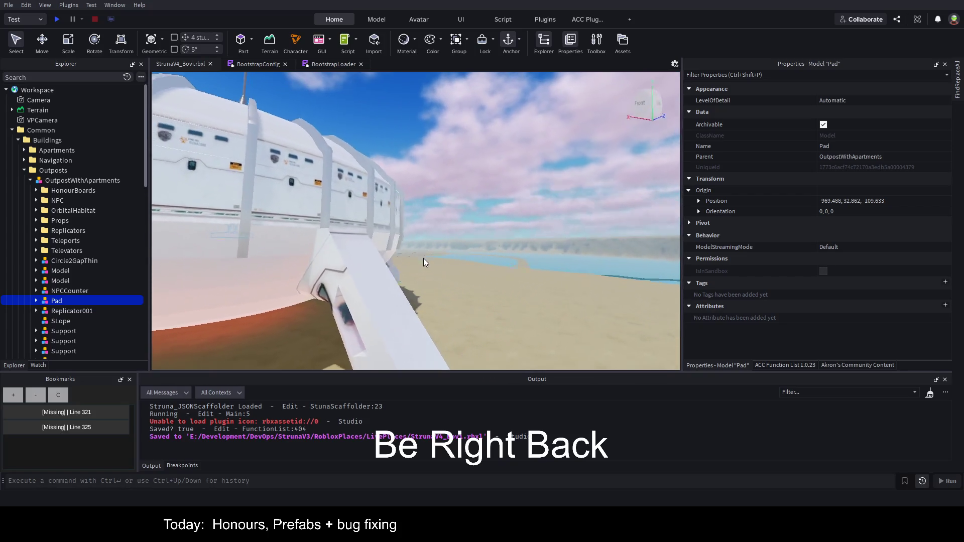
pyautogui.press('a')
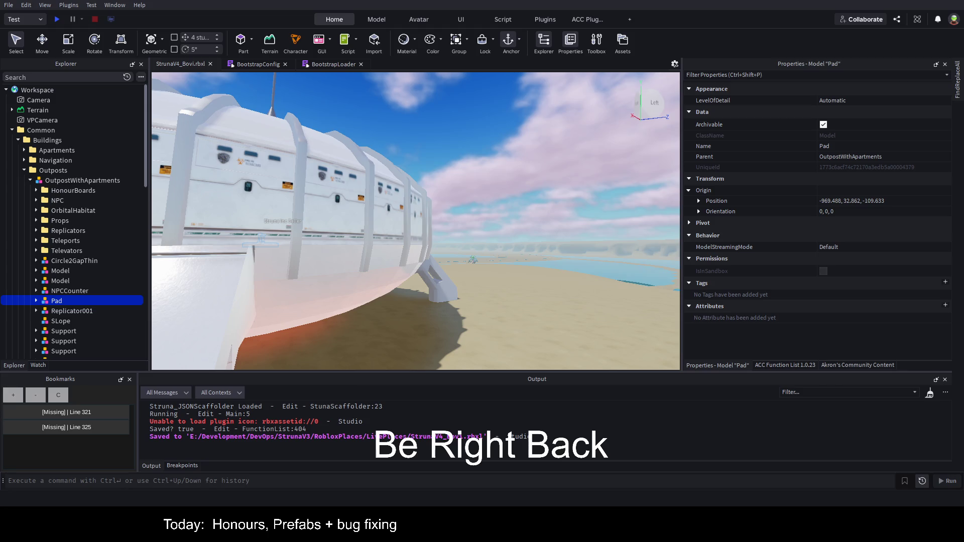
pyautogui.press('d')
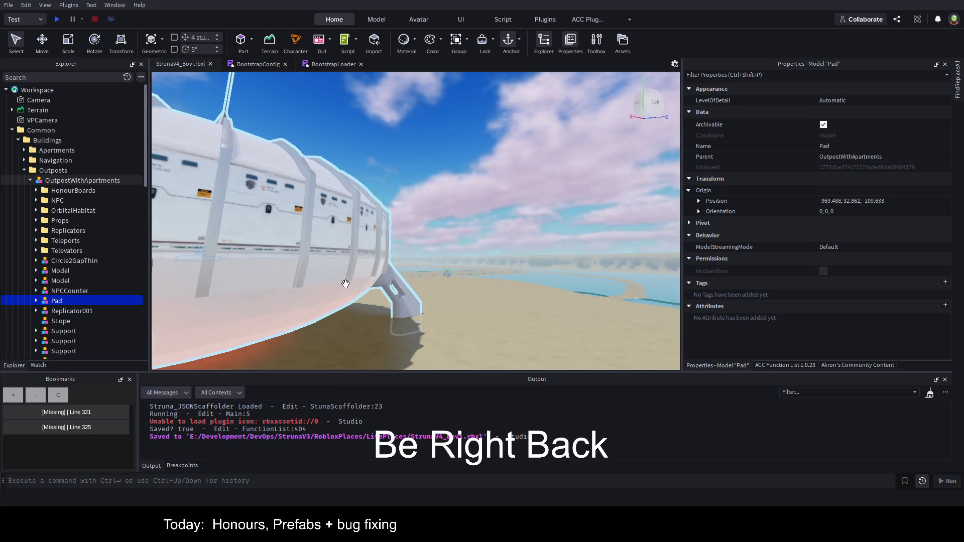
pyautogui.press('d')
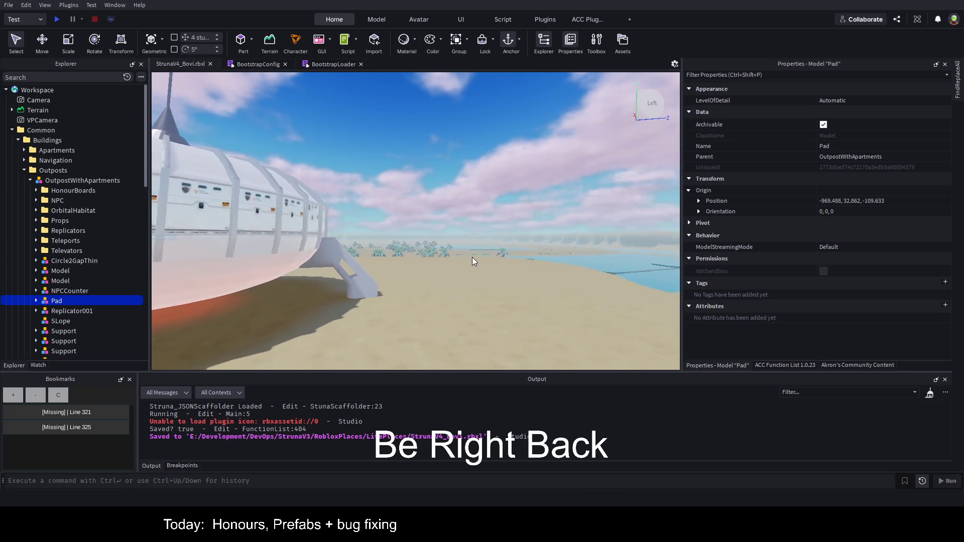
pyautogui.press('a')
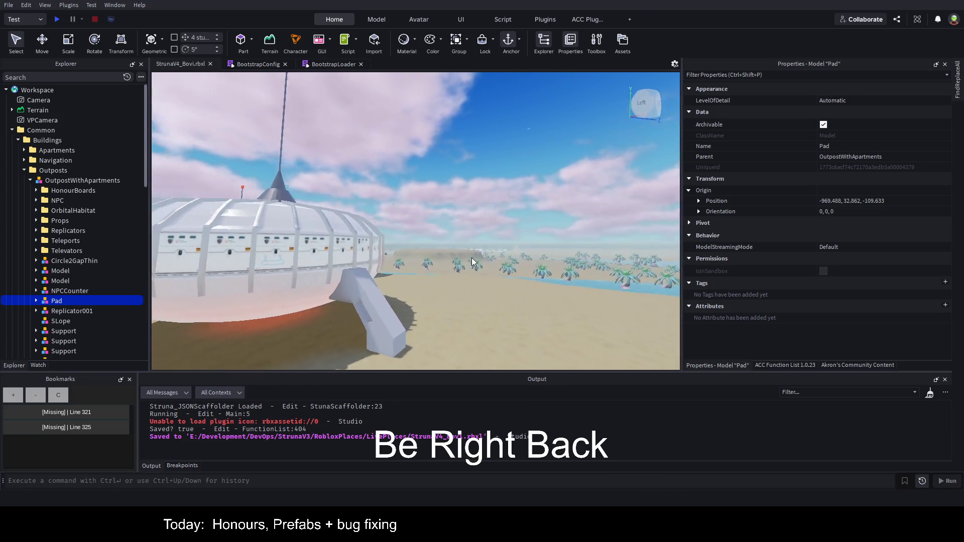
pyautogui.press('a')
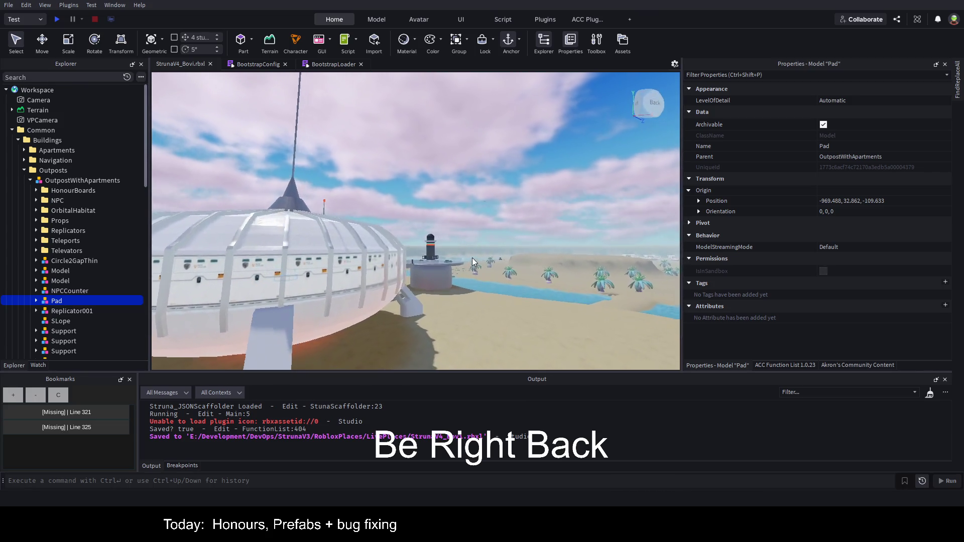
pyautogui.press('a')
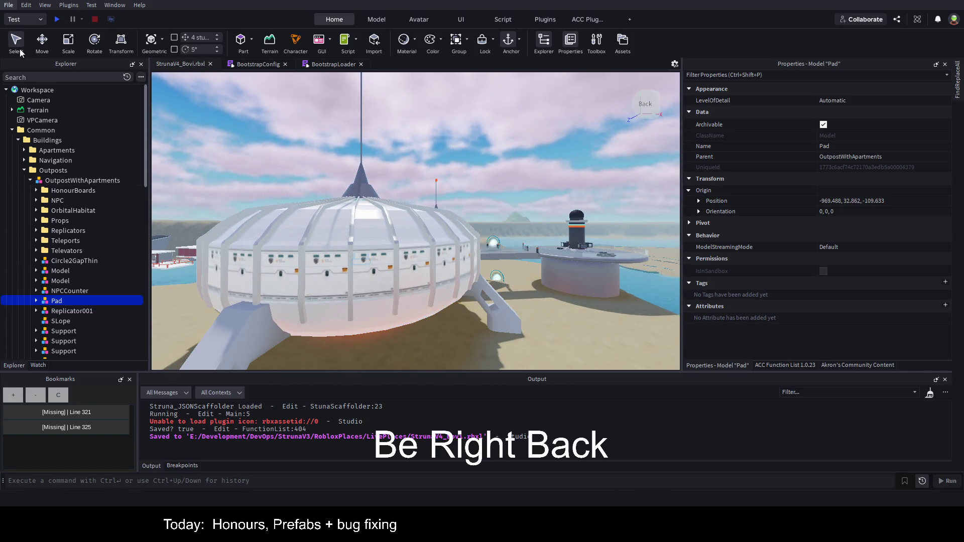
# Save StrunaV4_Bovi.rbxl.
pyautogui.hotkey('ctrl', 's')
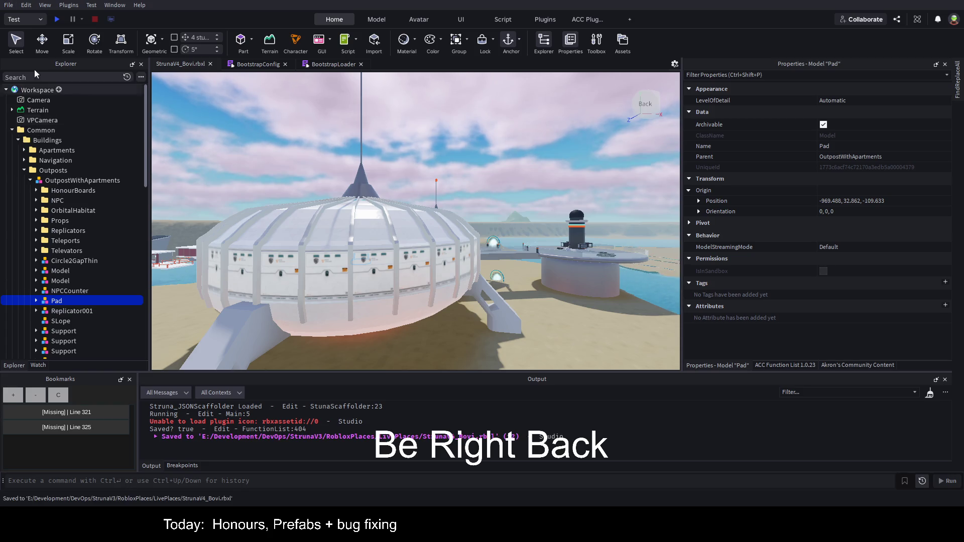
pyautogui.press('alt')
pyautogui.press('Escape')
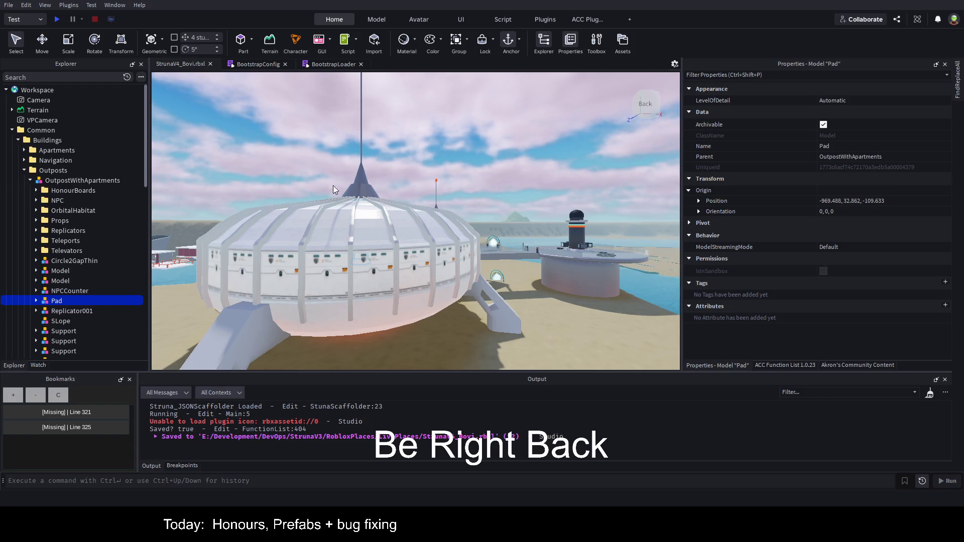